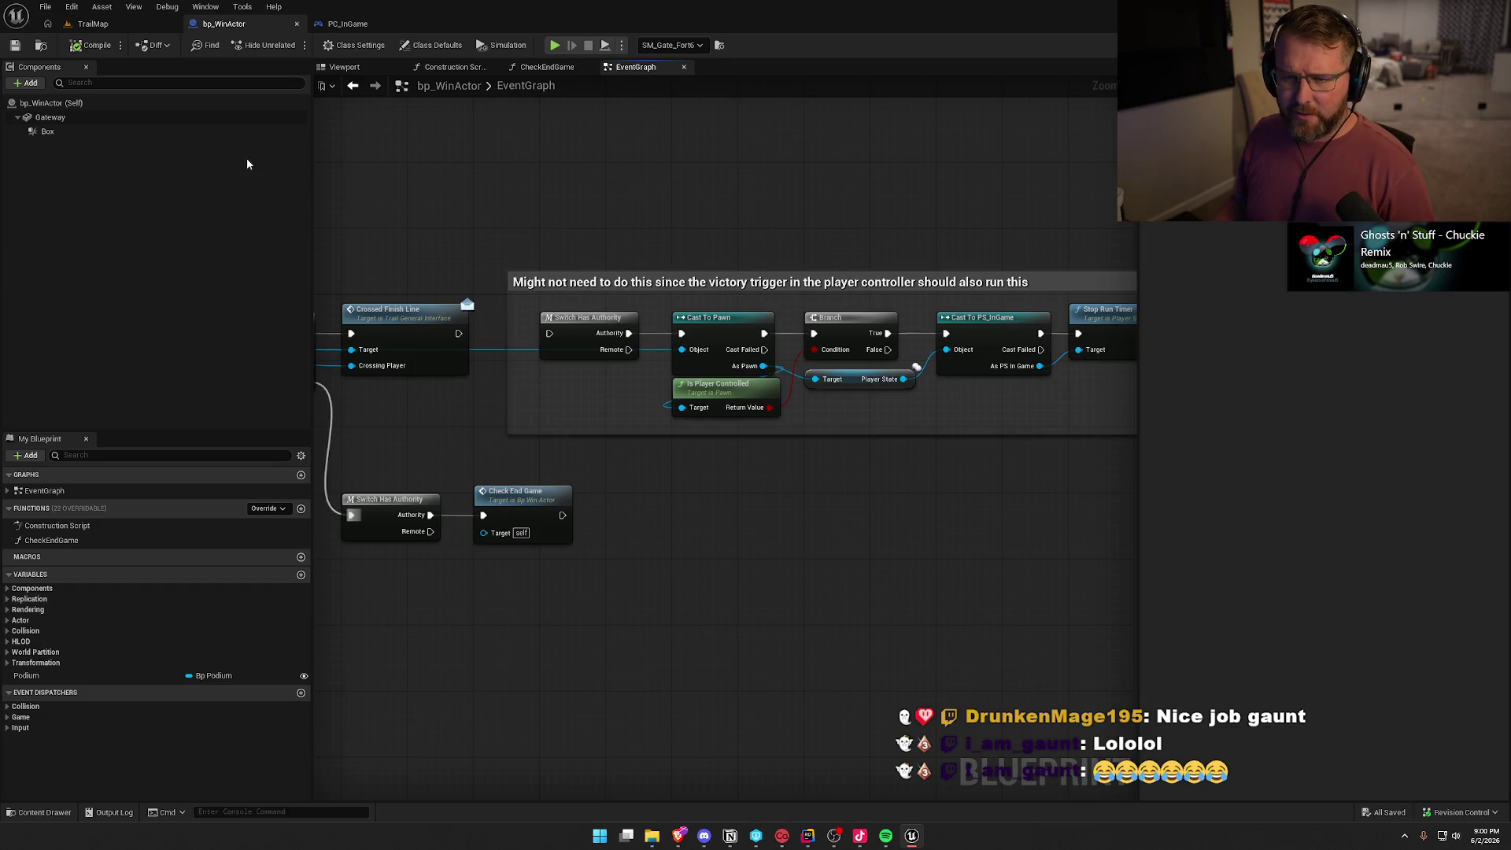
Leave the bp_WinActor blueprint editor and go back to the TrailMap level tab
{"action": "left_click", "coordinate": [93, 23]}
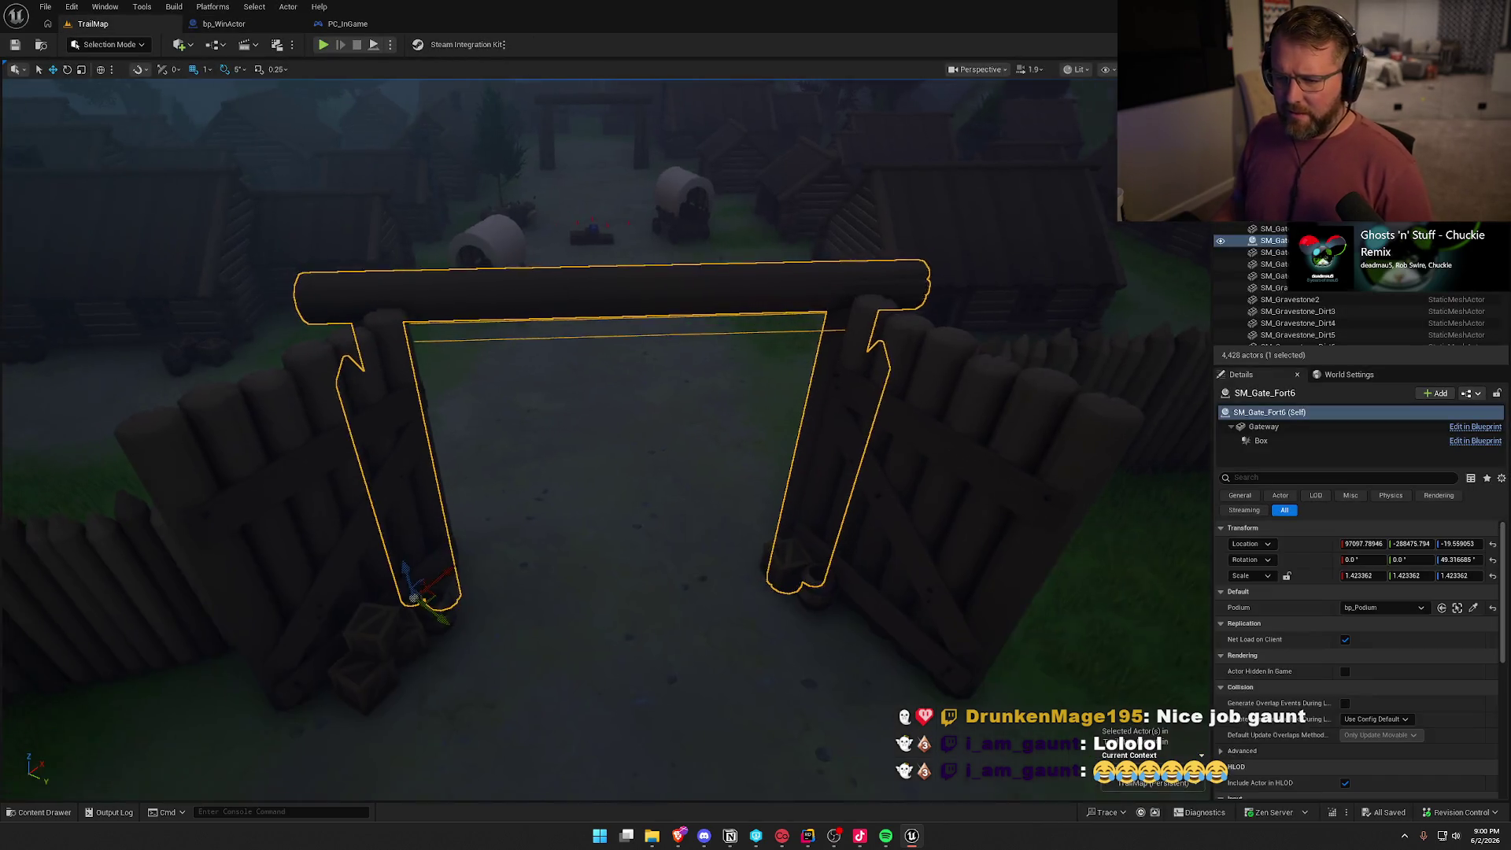
Open the UI_GameHUD widget blueprint from Content > UI > InGame in the Content Drawer
{"action": "key", "text": "ctrl+space"}
{"action": "left_click", "coordinate": [107, 748]}
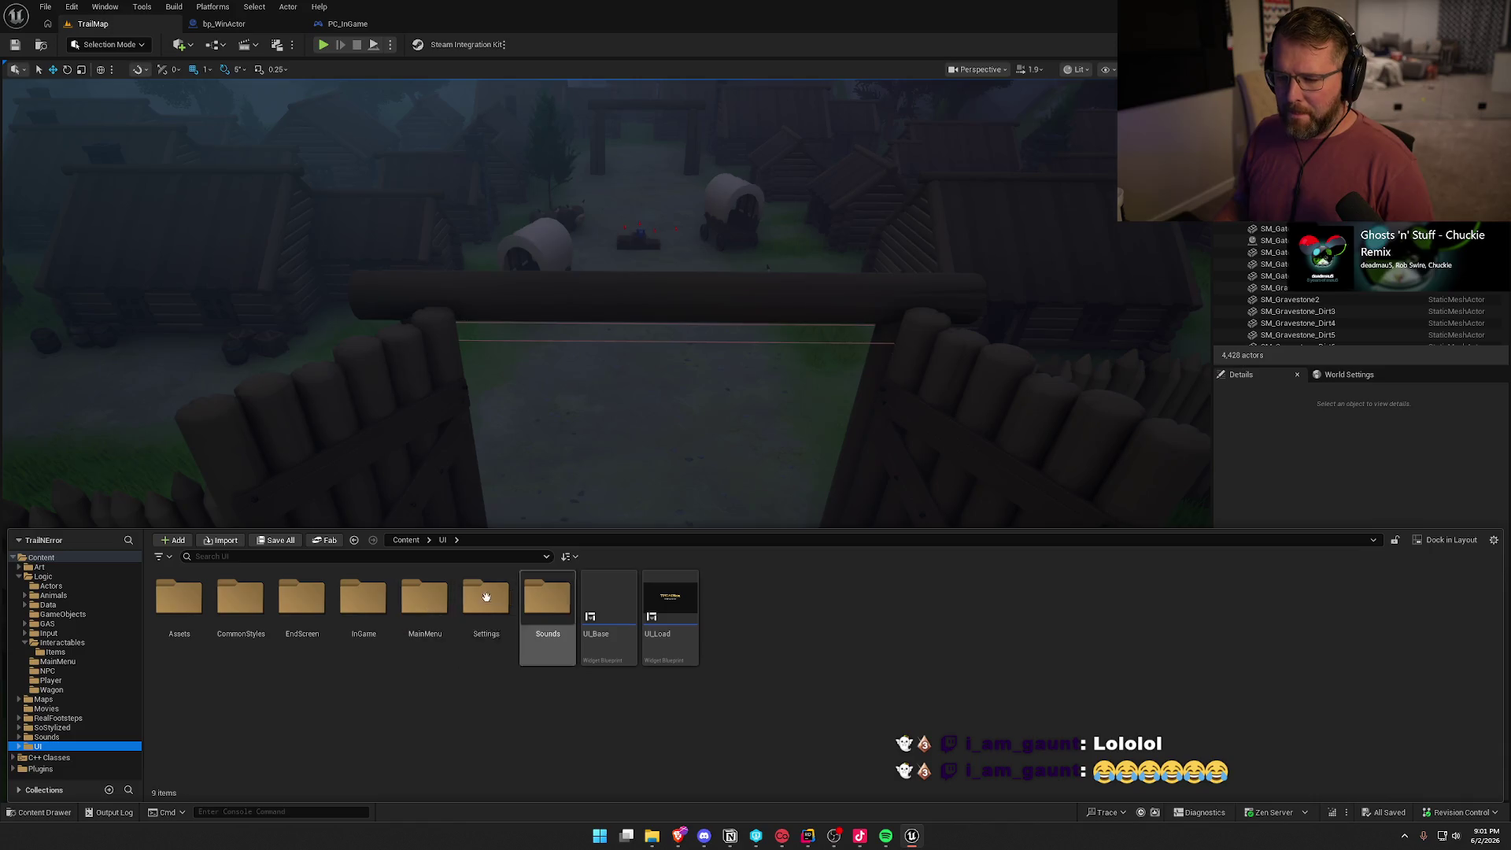
{"action": "double_click", "coordinate": [364, 600]}
{"action": "double_click", "coordinate": [572, 617]}
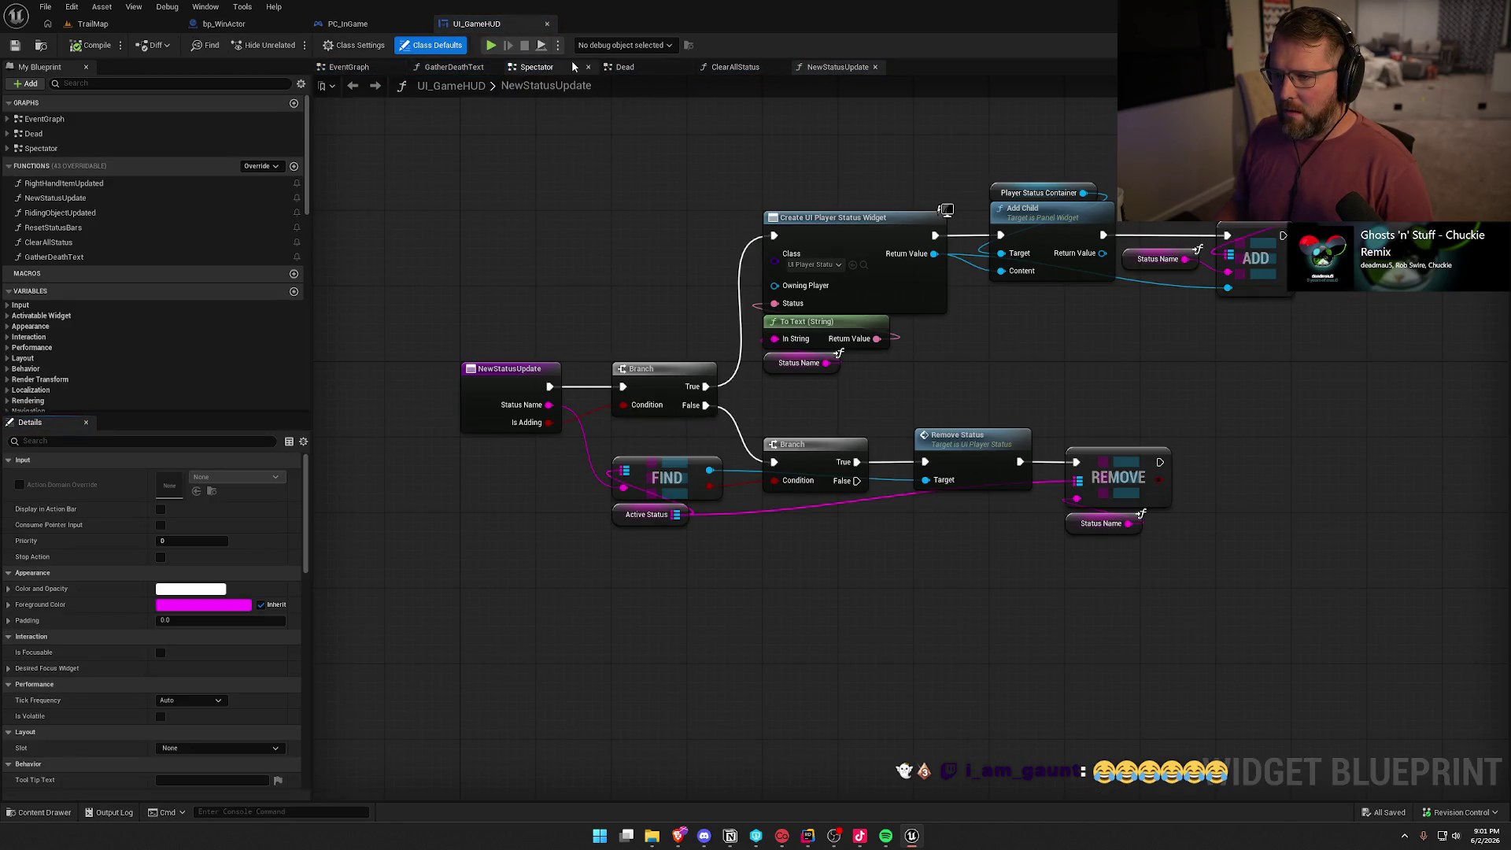
Switch to UI_GameHUD's EventGraph and inspect the Set Position node in the indicator chain
{"action": "left_click", "coordinate": [349, 67]}
{"action": "scroll", "coordinate": [548, 193], "scroll_direction": "down", "scroll_amount": 5}
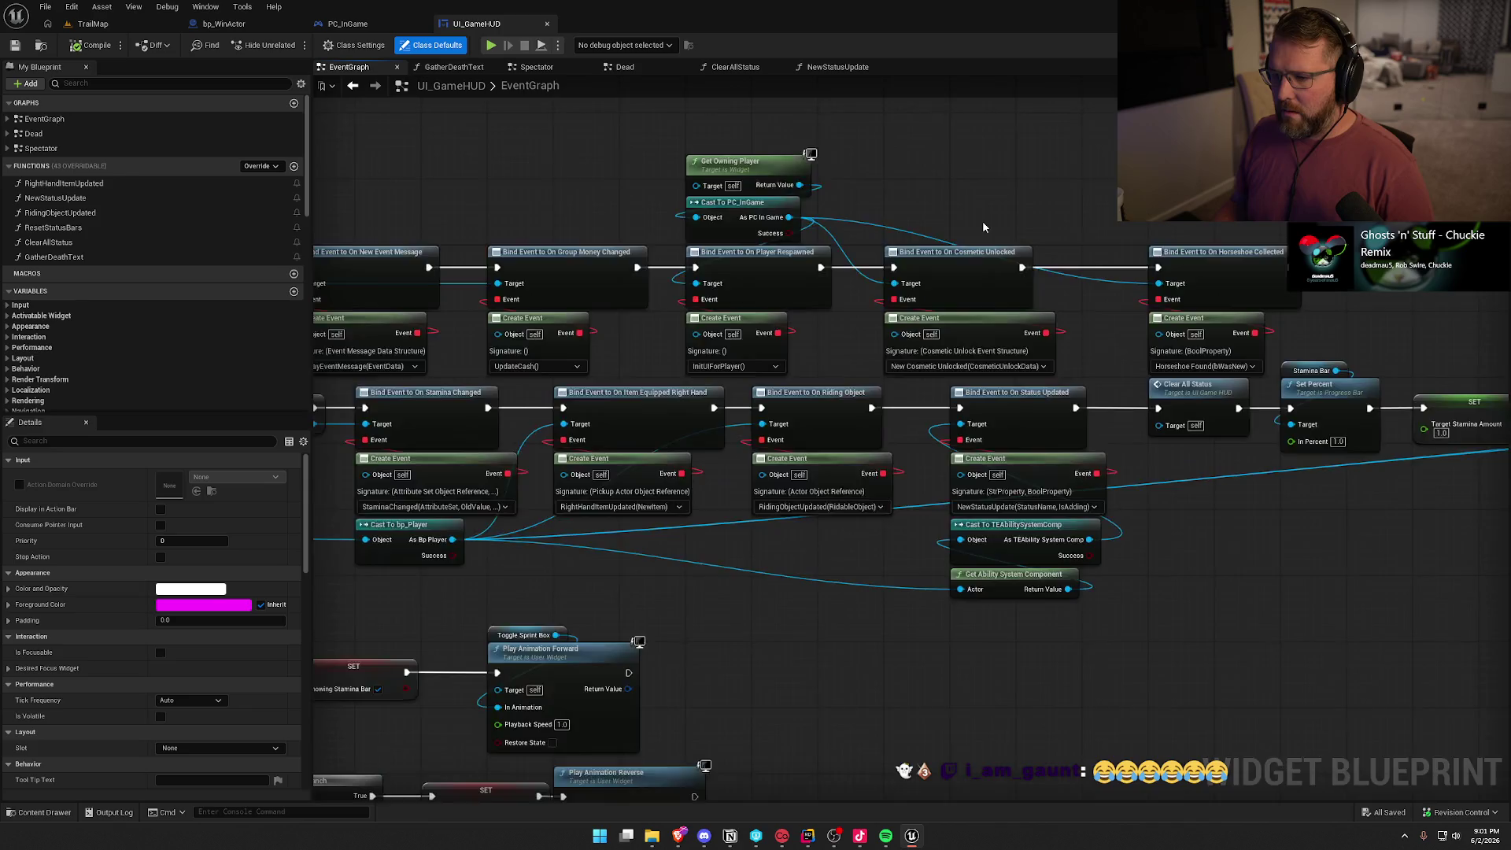
{"action": "scroll", "coordinate": [830, 560], "scroll_direction": "up", "scroll_amount": 3}
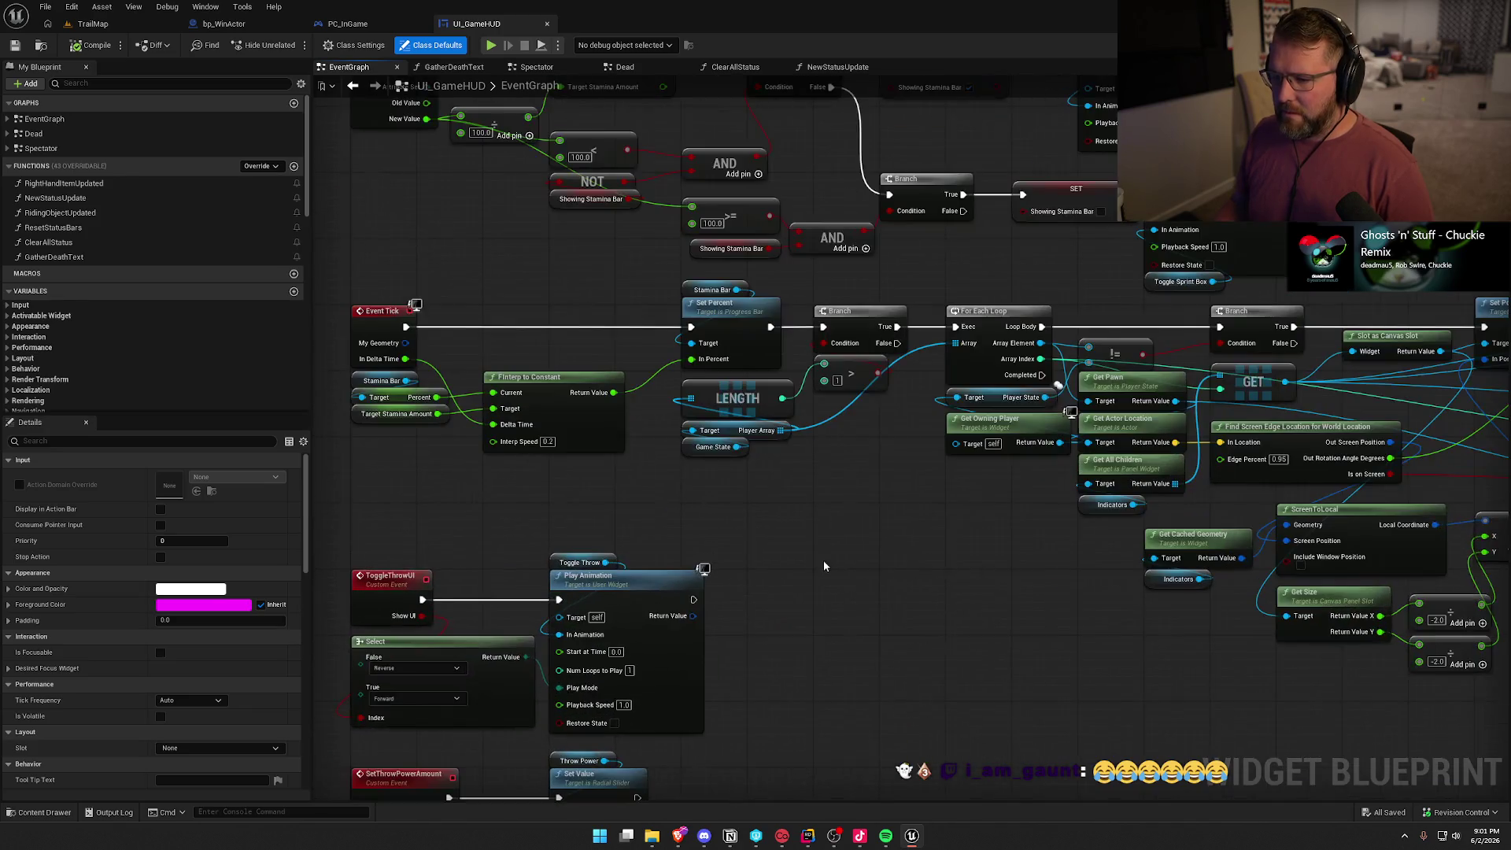
{"action": "mouse_move", "coordinate": [951, 525]}
{"action": "left_mouse_down"}
{"action": "mouse_move", "coordinate": [673, 477]}
{"action": "mouse_move", "coordinate": [580, 442]}
{"action": "mouse_move", "coordinate": [266, 446]}
{"action": "left_mouse_up"}
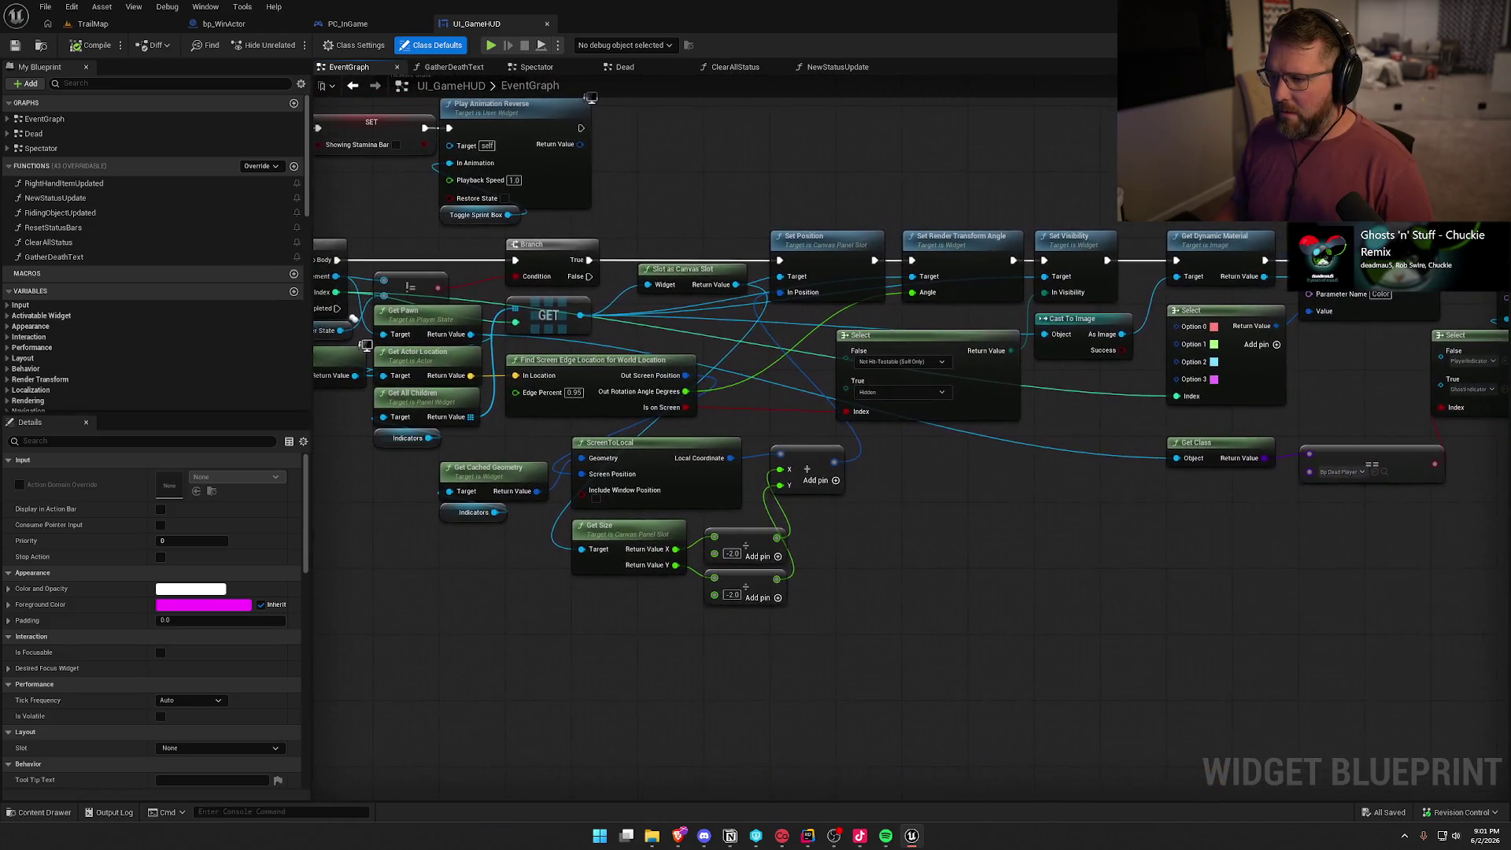
{"action": "left_click", "coordinate": [806, 248]}
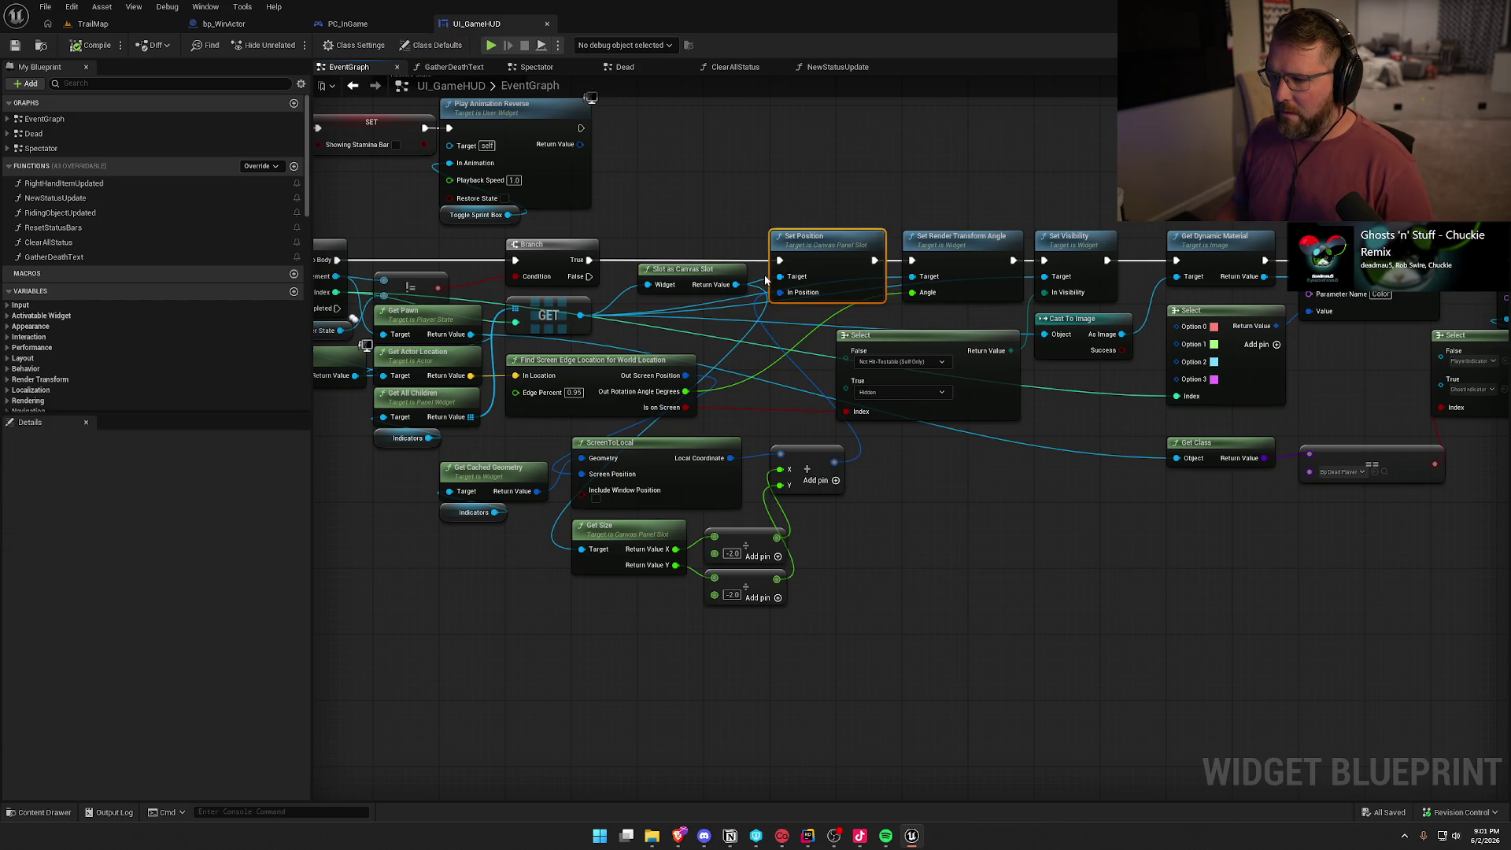
{"action": "left_click_drag", "start_coordinate": [735, 211], "coordinate": [835, 164]}
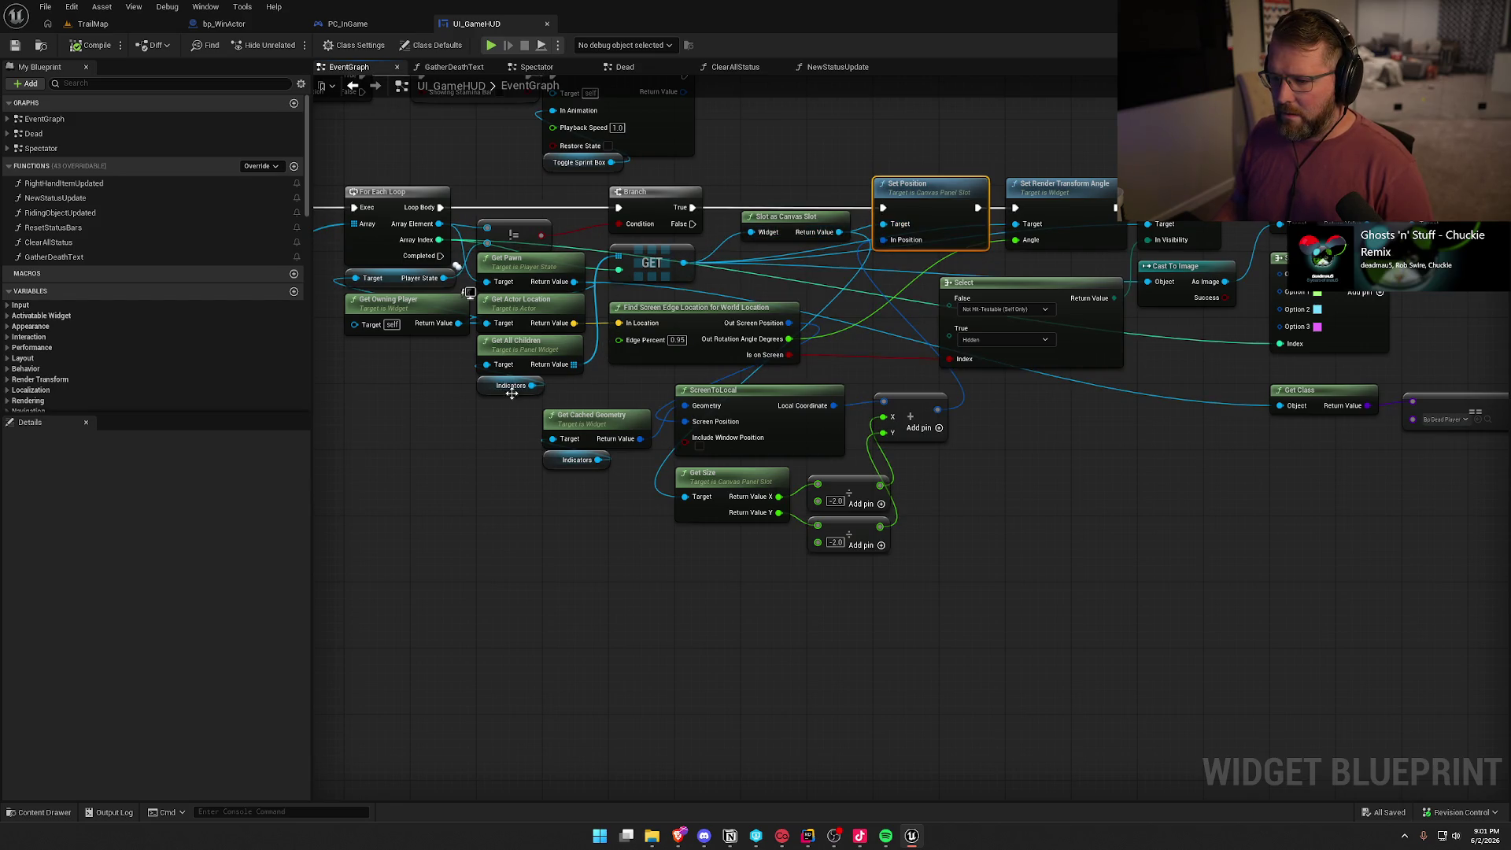
{"action": "left_click", "coordinate": [1090, 506]}
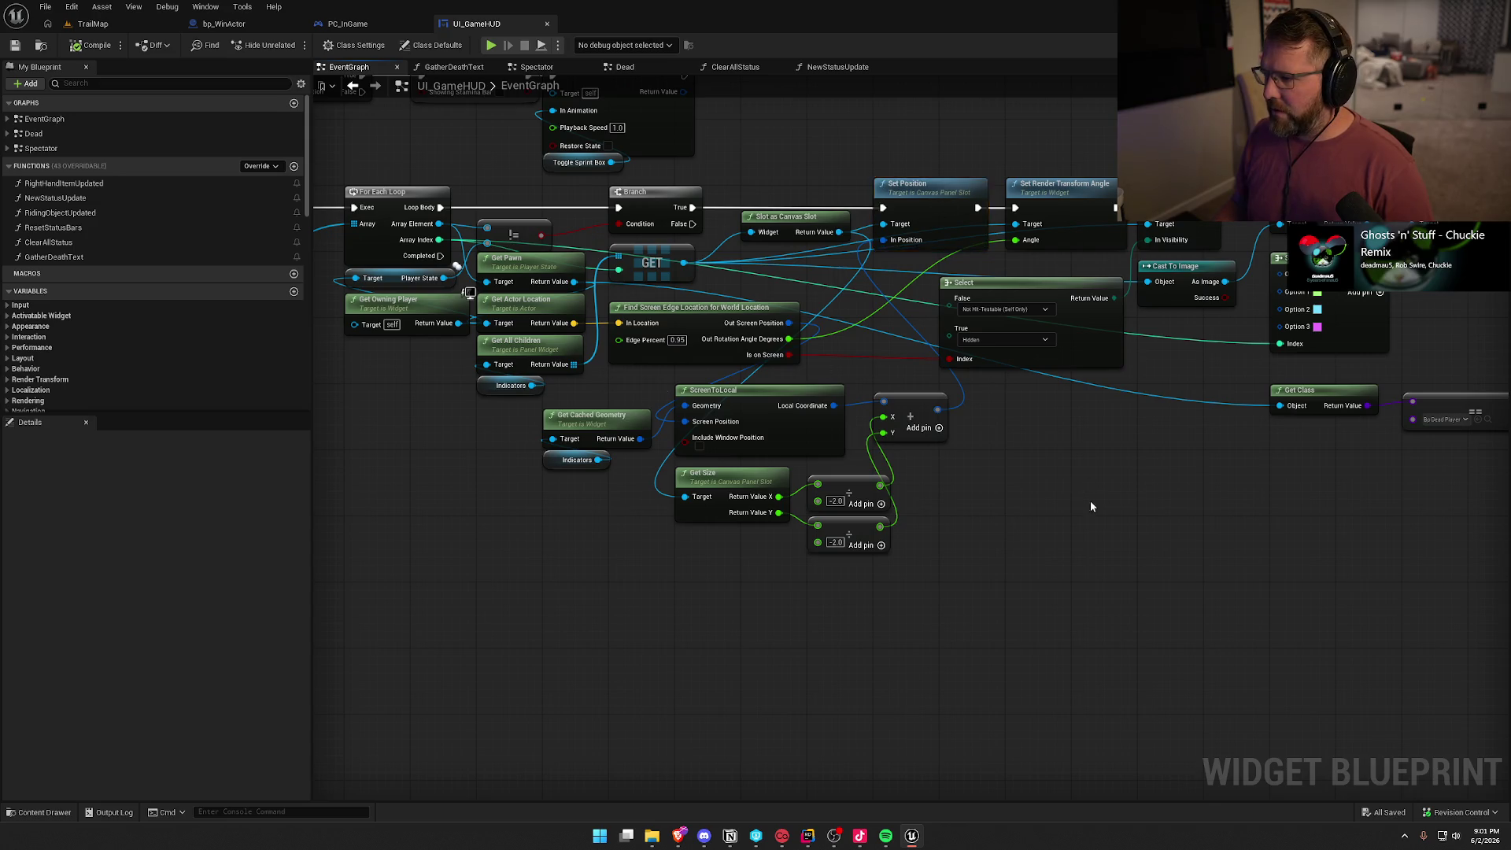
{"action": "left_click_drag", "start_coordinate": [1091, 506], "coordinate": [980, 514]}
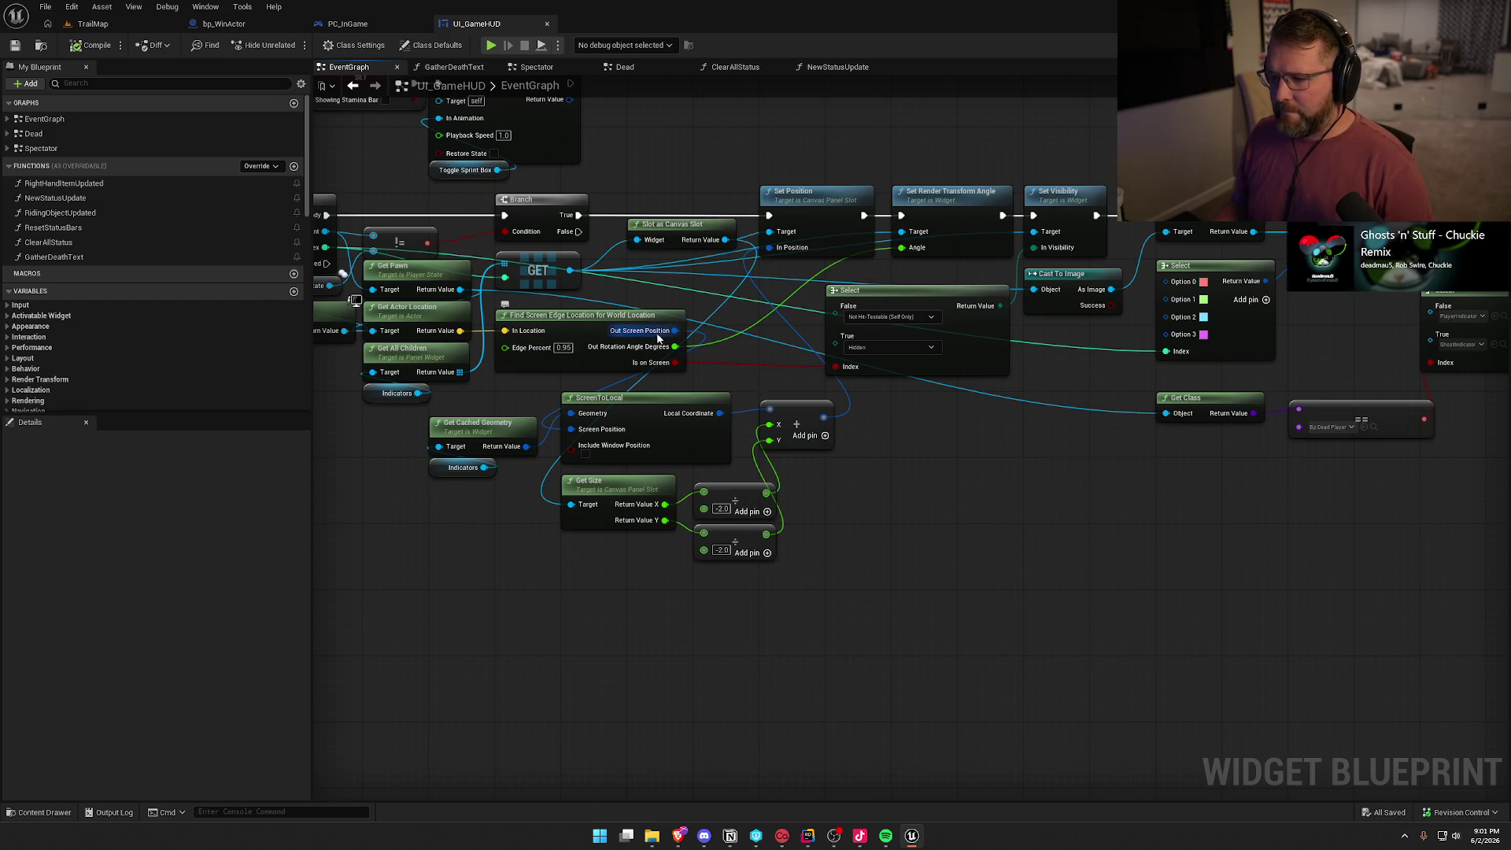
{"action": "left_click_drag", "start_coordinate": [943, 504], "coordinate": [1127, 514]}
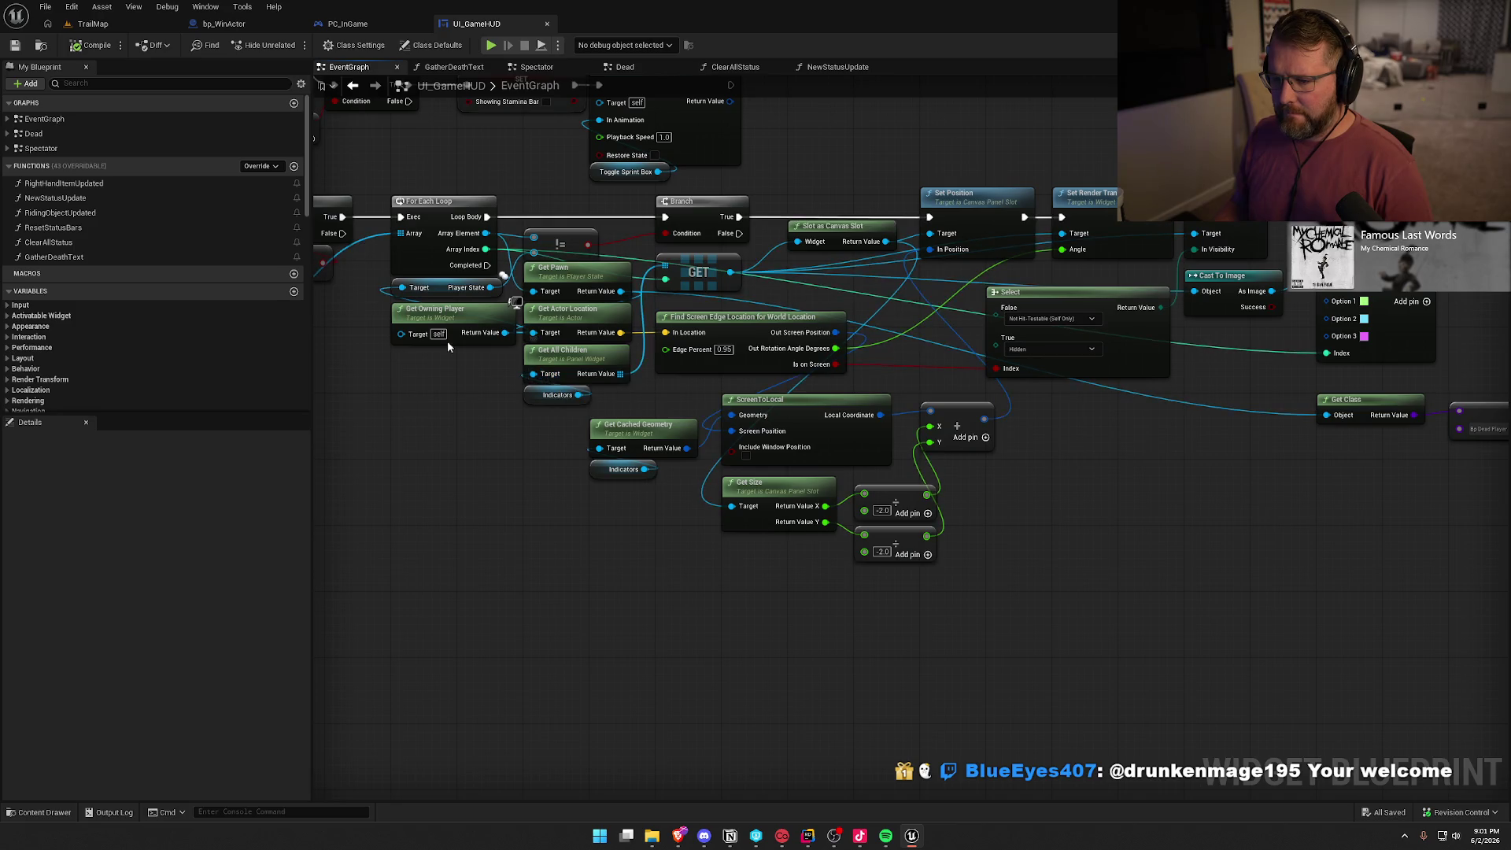
Center the player-indicator For Each Loop in view and select it
{"action": "left_click_drag", "start_coordinate": [447, 410], "coordinate": [837, 415]}
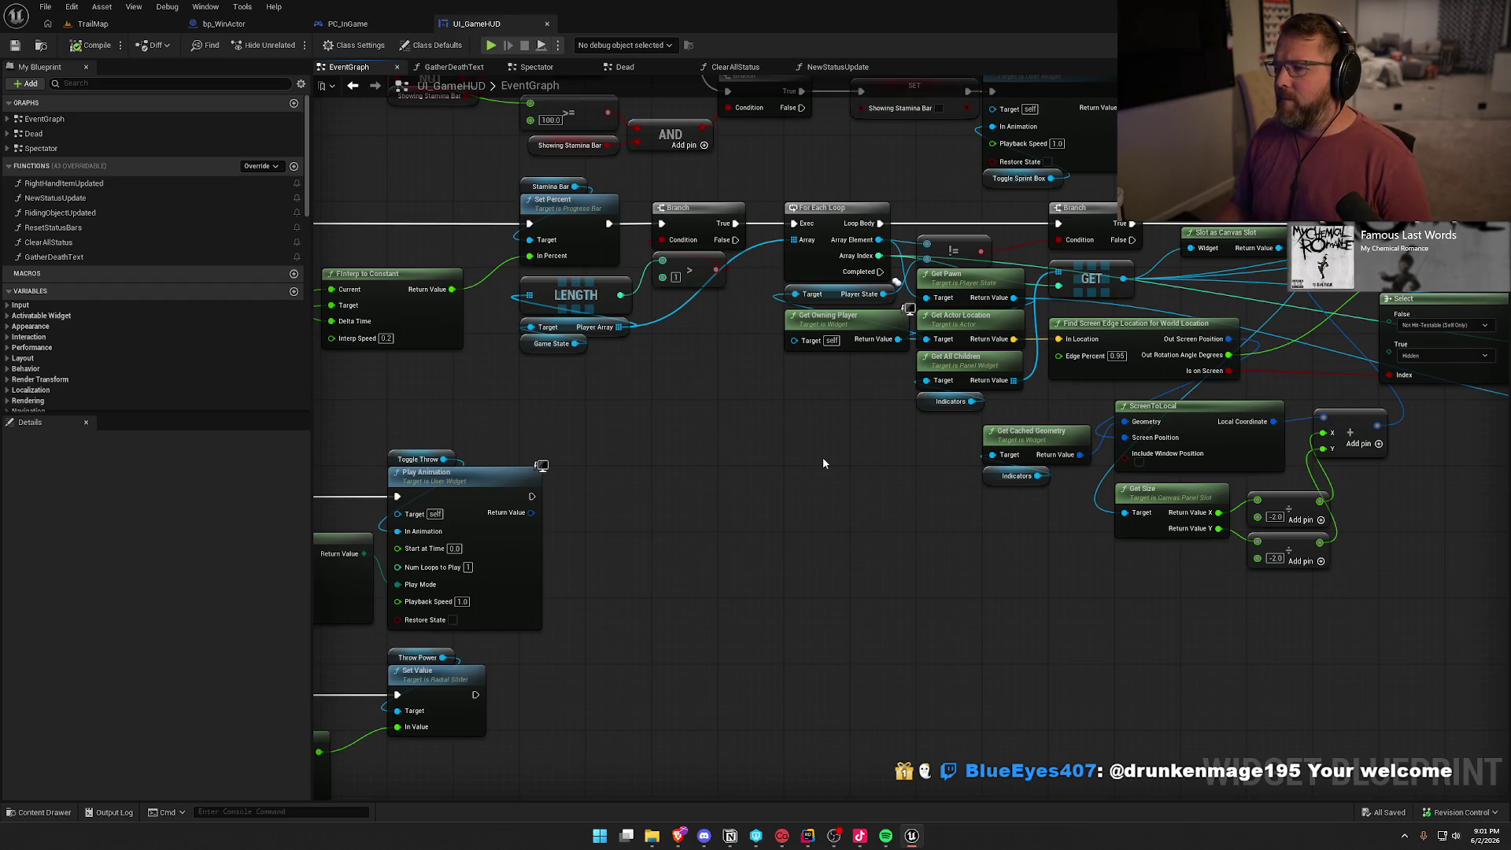
{"action": "mouse_move", "coordinate": [986, 551]}
{"action": "left_mouse_down"}
{"action": "mouse_move", "coordinate": [507, 573]}
{"action": "mouse_move", "coordinate": [340, 543]}
{"action": "left_mouse_up"}
{"action": "mouse_move", "coordinate": [1090, 541]}
{"action": "left_mouse_down"}
{"action": "mouse_move", "coordinate": [712, 526]}
{"action": "mouse_move", "coordinate": [934, 533]}
{"action": "left_mouse_up"}
{"action": "scroll", "coordinate": [934, 533], "scroll_direction": "down", "scroll_amount": 4}
{"action": "left_click_drag", "start_coordinate": [1357, 535], "coordinate": [489, 295]}
{"action": "left_click", "coordinate": [994, 504]}
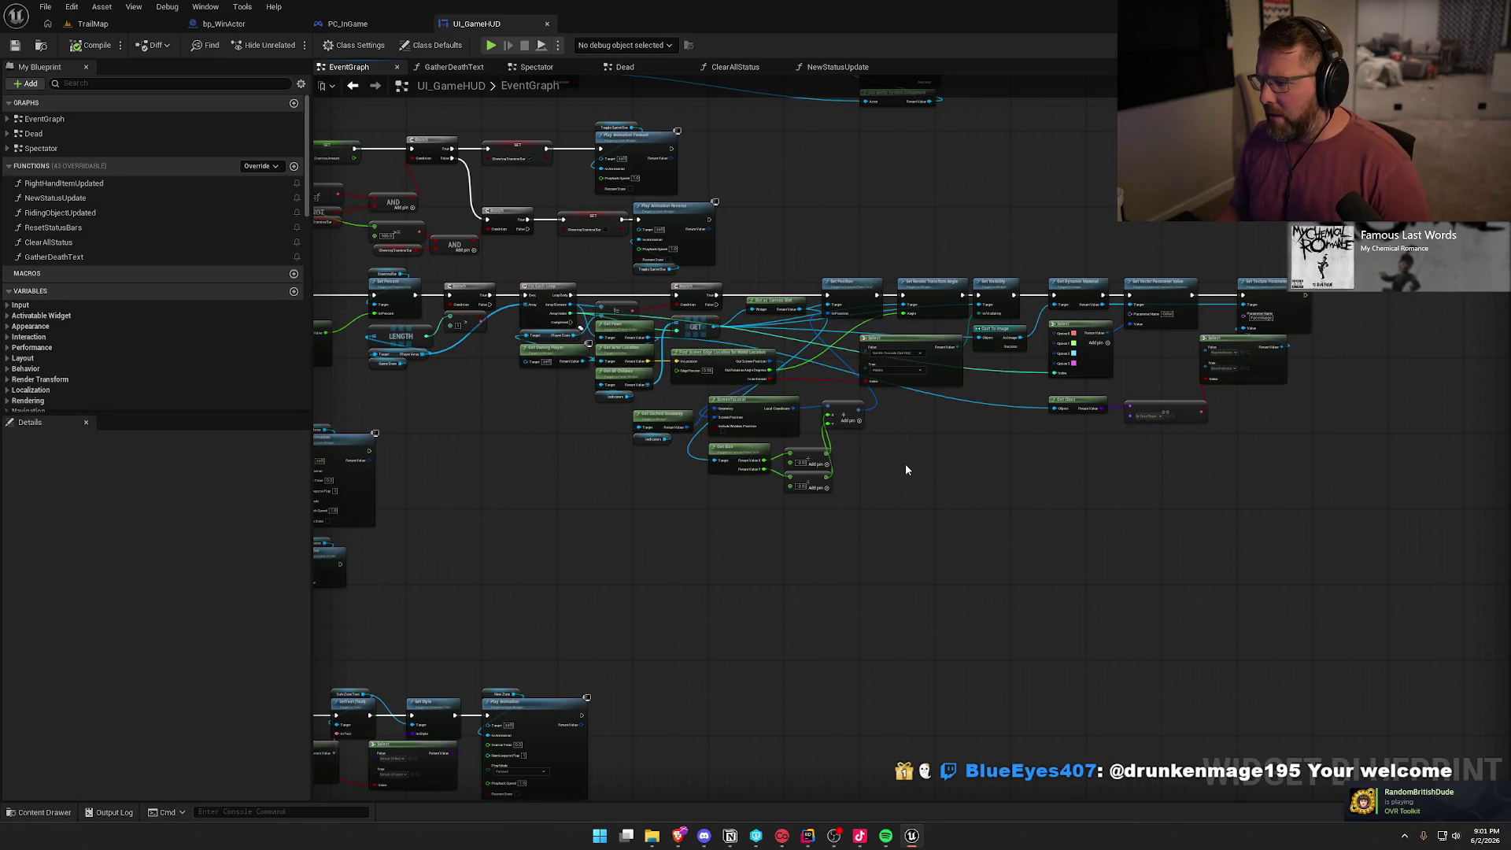
{"action": "scroll", "coordinate": [908, 469], "scroll_direction": "up", "scroll_amount": 2}
{"action": "scroll", "coordinate": [907, 470], "scroll_direction": "up", "scroll_amount": 2}
{"action": "mouse_move", "coordinate": [907, 470]}
{"action": "left_mouse_down"}
{"action": "mouse_move", "coordinate": [1003, 540]}
{"action": "mouse_move", "coordinate": [1160, 573]}
{"action": "left_mouse_up"}
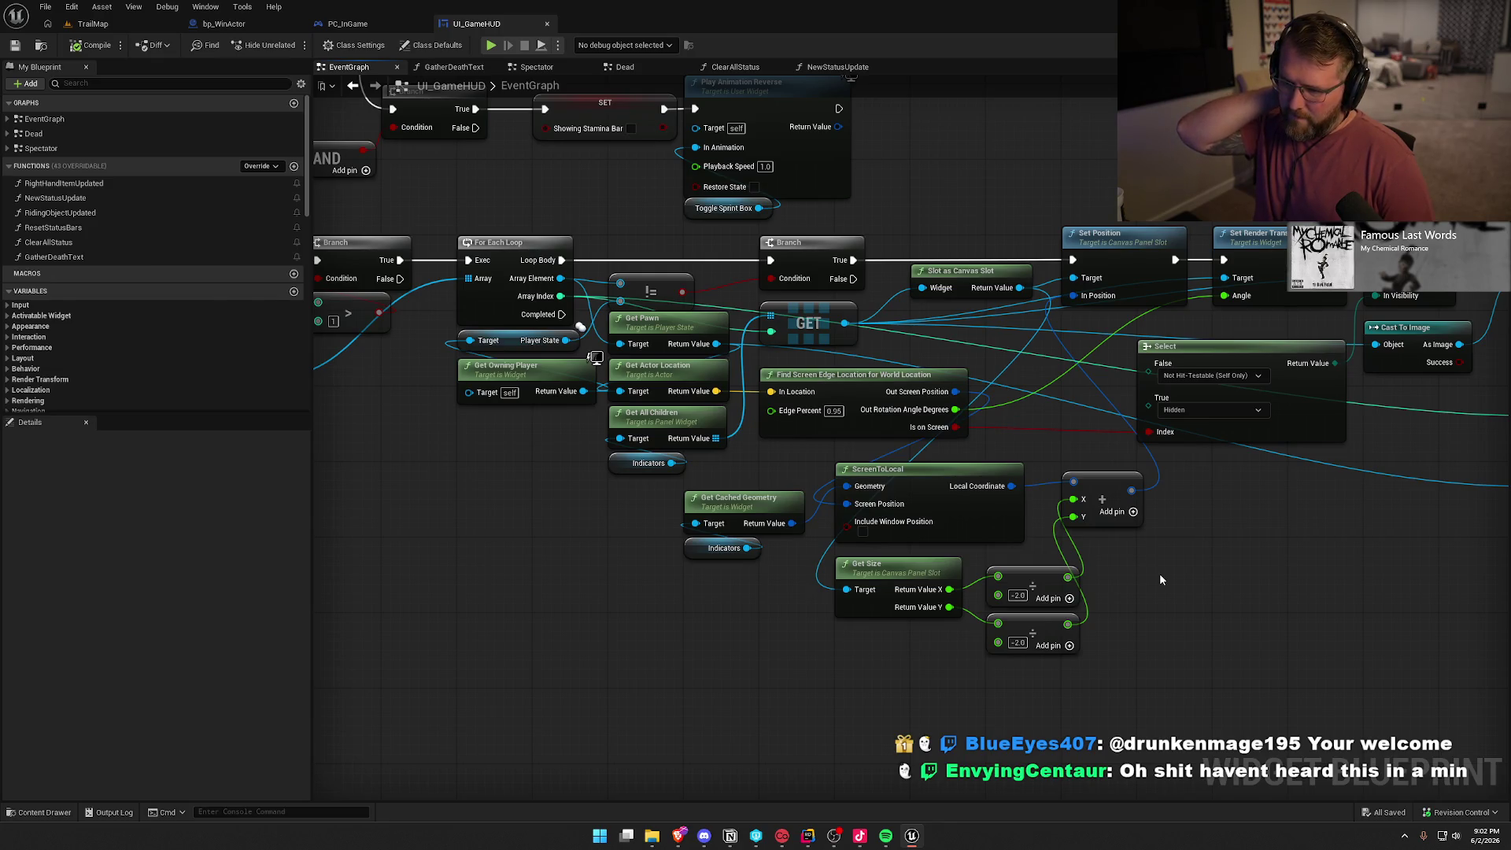
{"action": "mouse_move", "coordinate": [513, 550]}
{"action": "left_mouse_down"}
{"action": "mouse_move", "coordinate": [871, 535]}
{"action": "mouse_move", "coordinate": [718, 537]}
{"action": "left_mouse_up"}
{"action": "left_click_drag", "start_coordinate": [661, 185], "coordinate": [793, 249]}
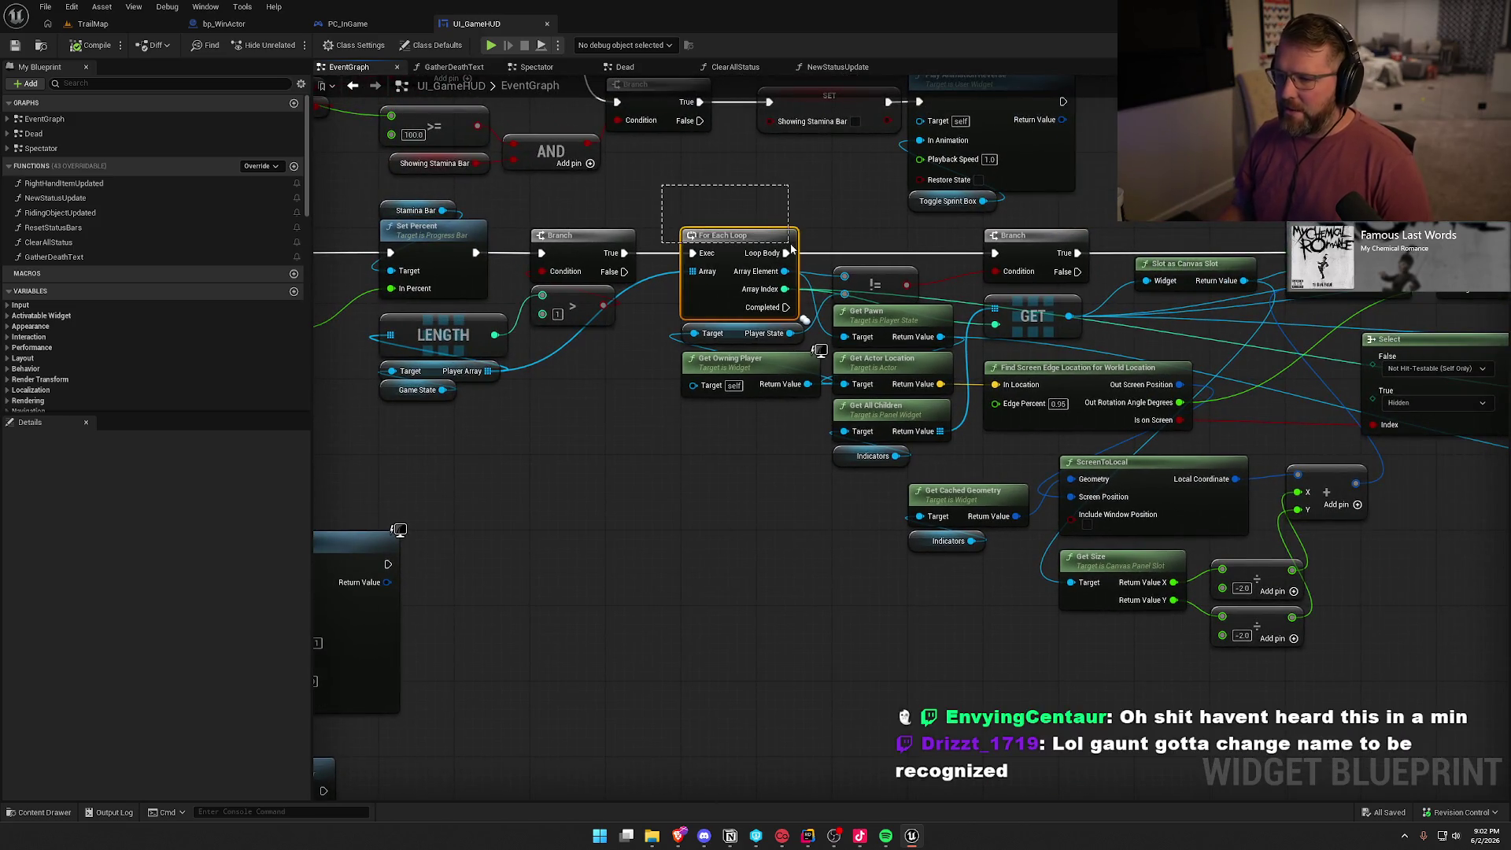
{"action": "left_click", "coordinate": [762, 178]}
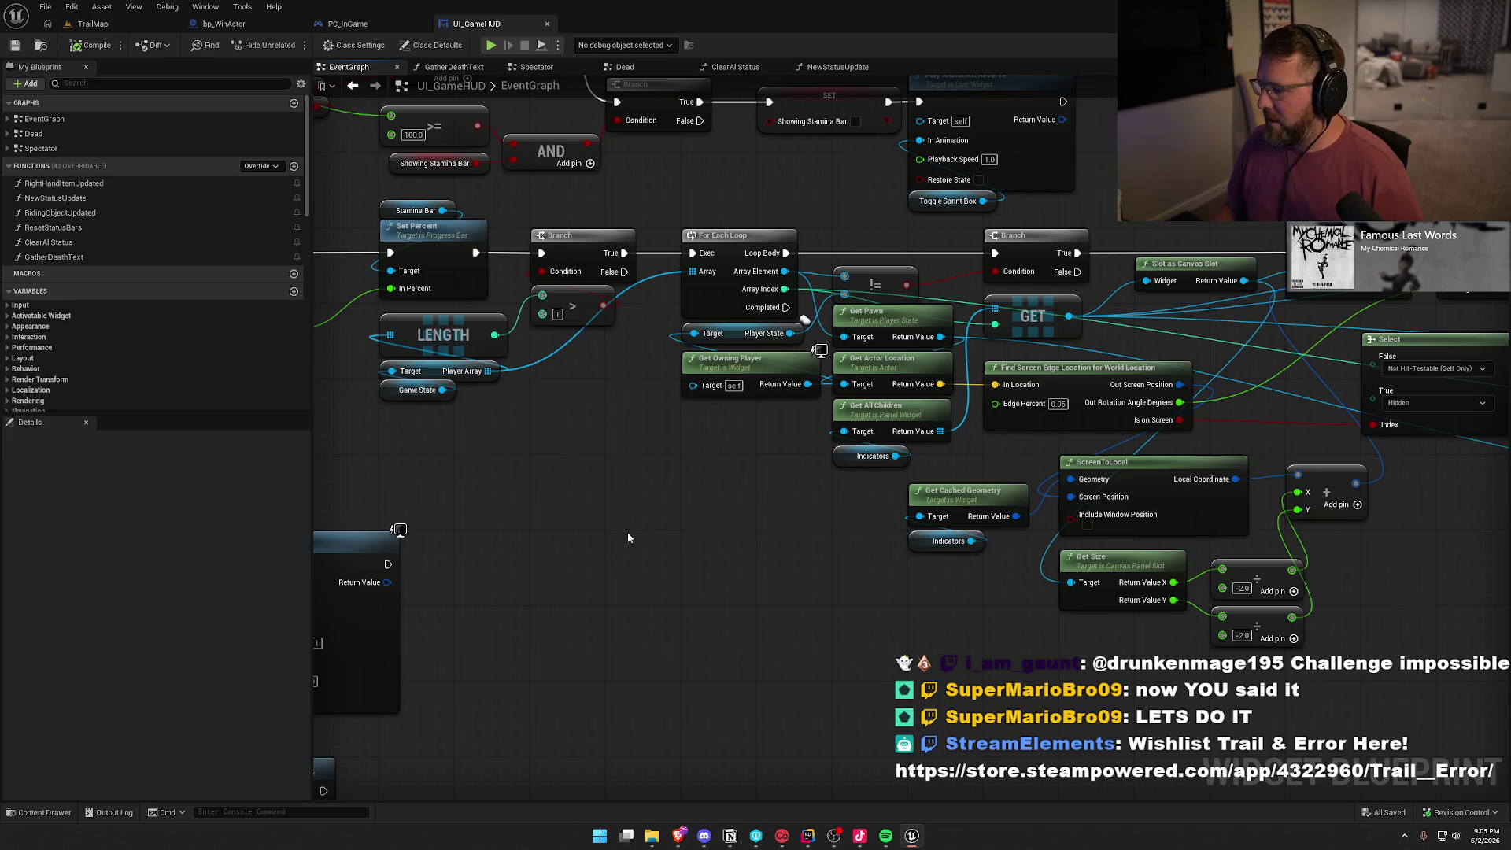
Add a For Loop node with First Index 0 and Last Index 3
{"action": "left_click_drag", "start_coordinate": [625, 531], "coordinate": [645, 515]}
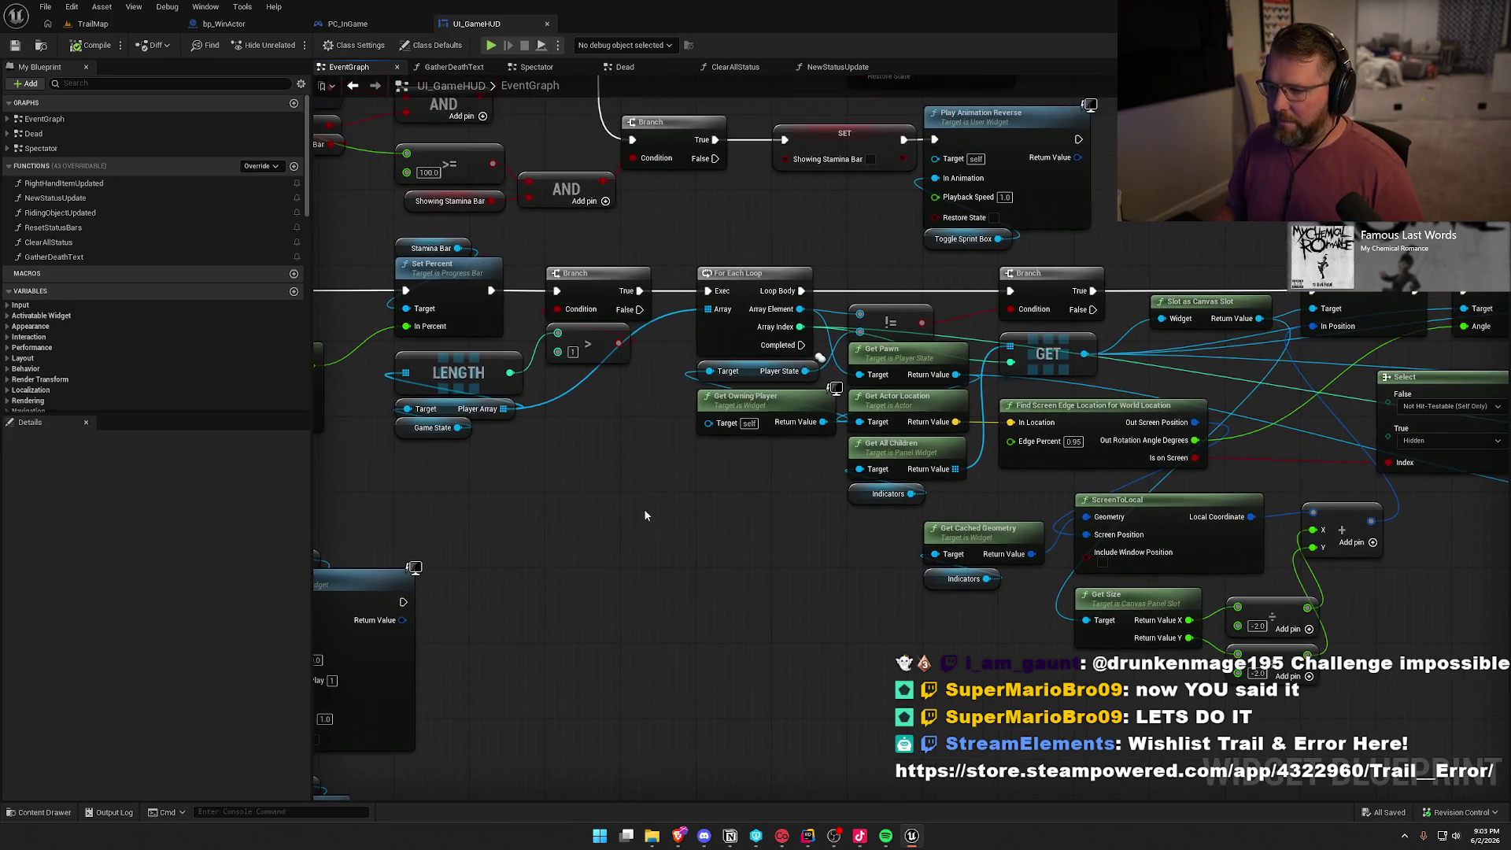
{"action": "right_click", "coordinate": [685, 473]}
{"action": "type", "text": "f"}
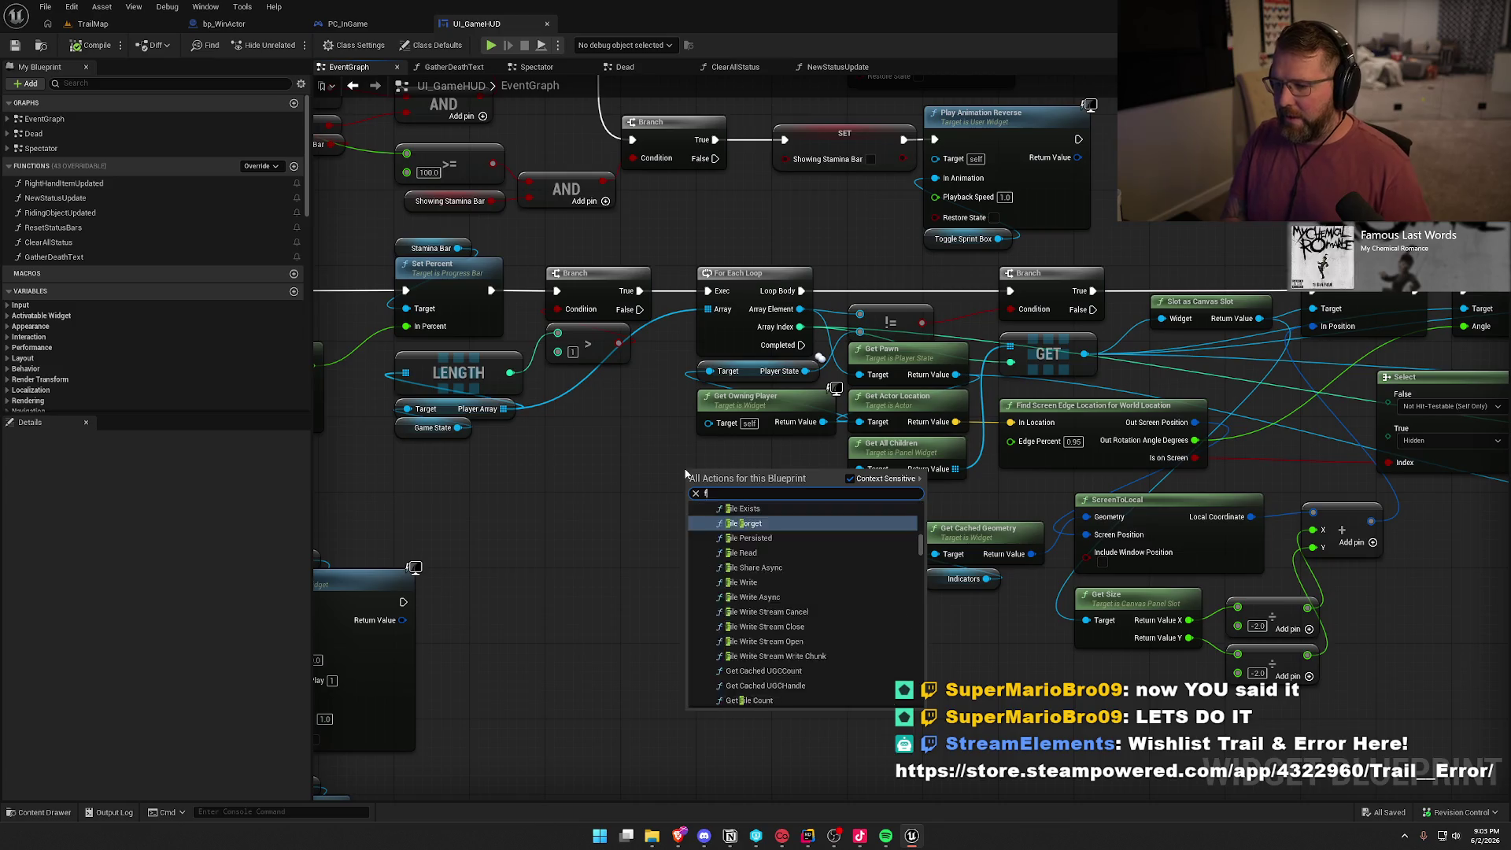
{"action": "type", "text": "or loop"}
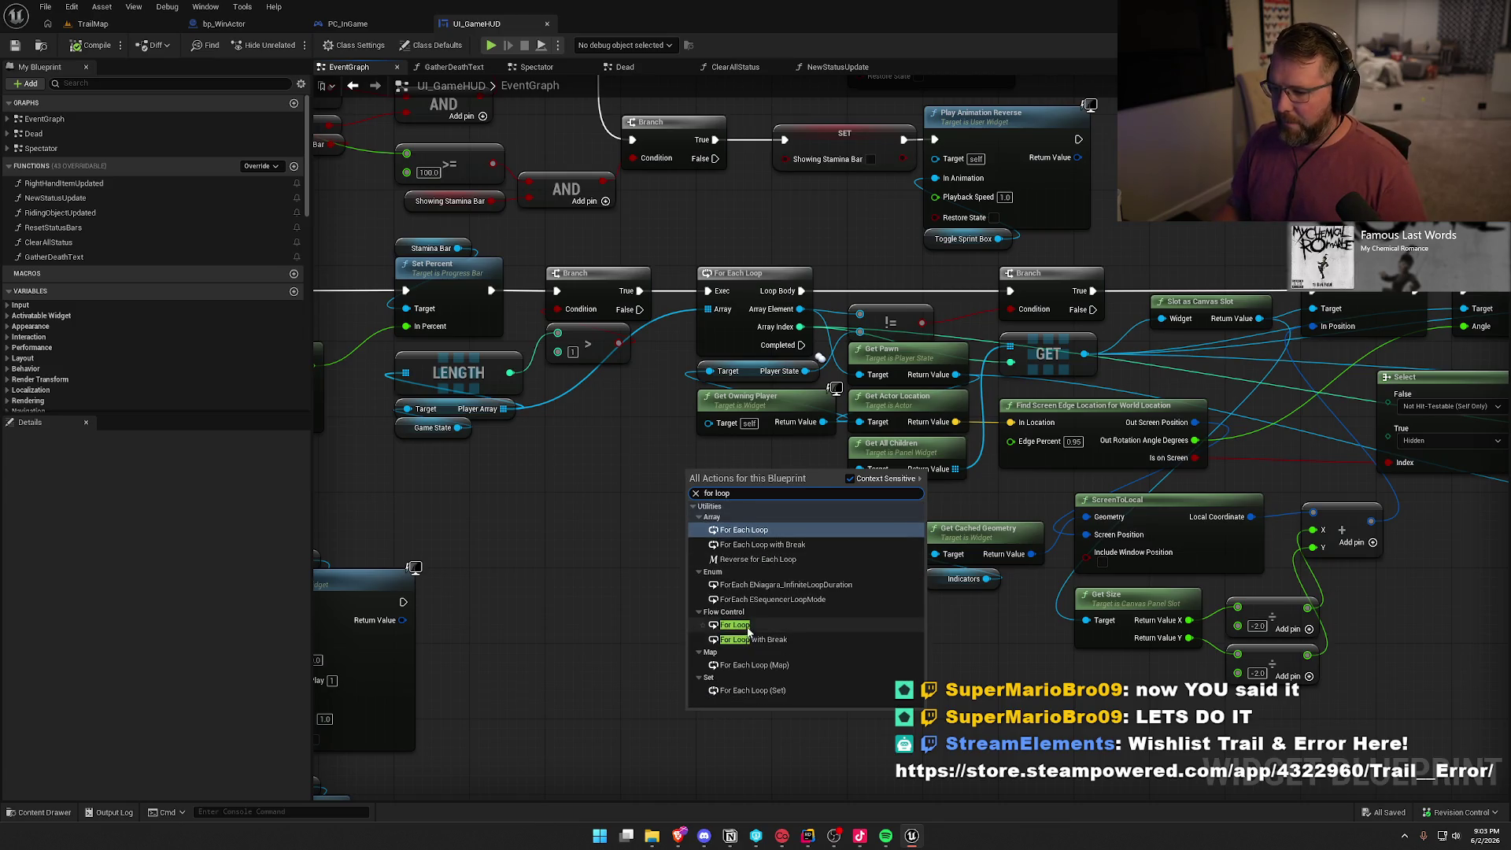
{"action": "left_click", "coordinate": [735, 625]}
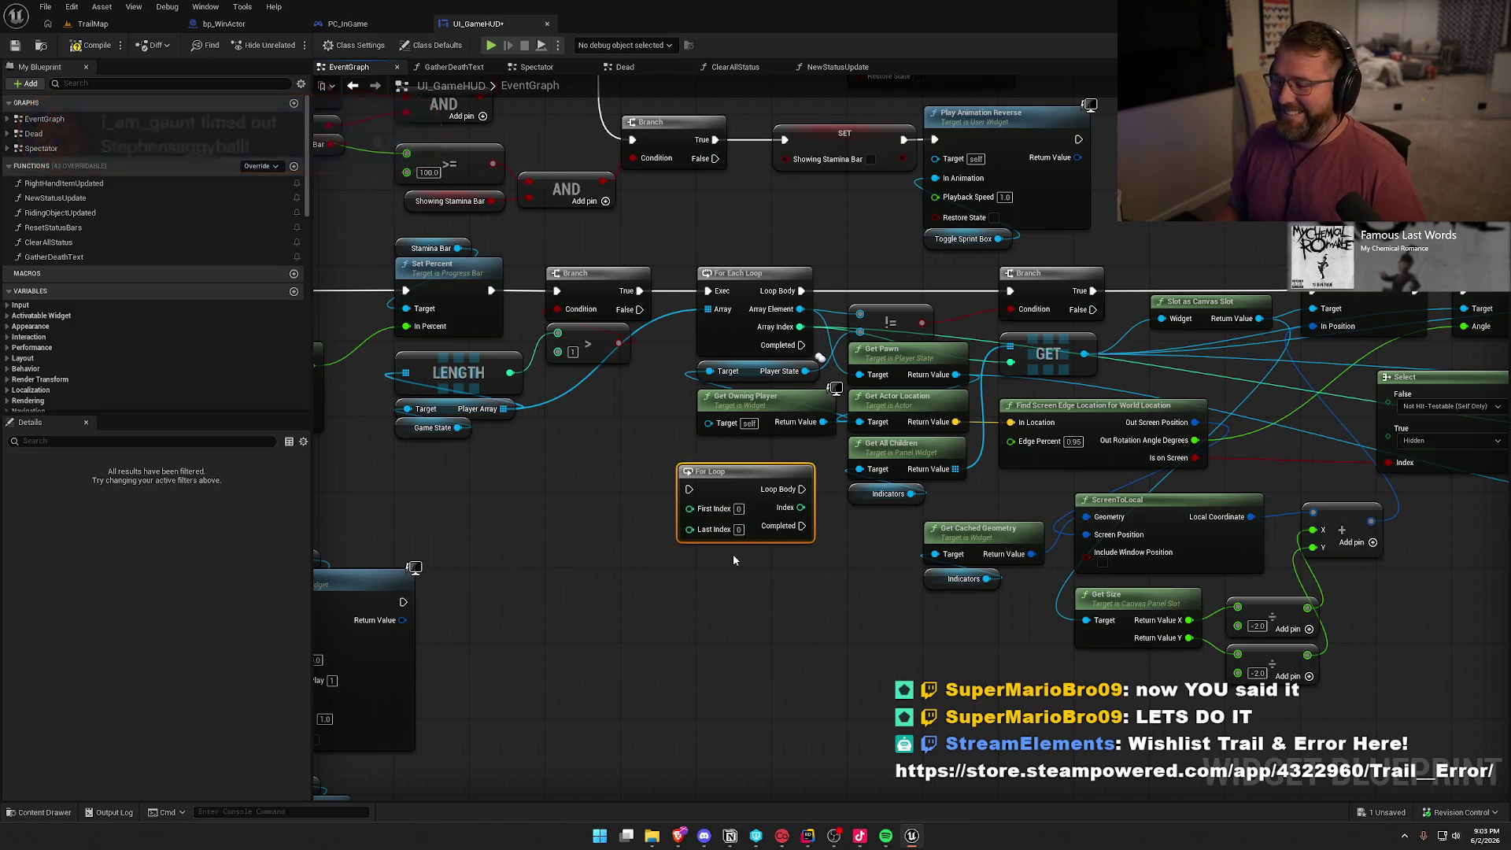
{"action": "left_click", "coordinate": [759, 588]}
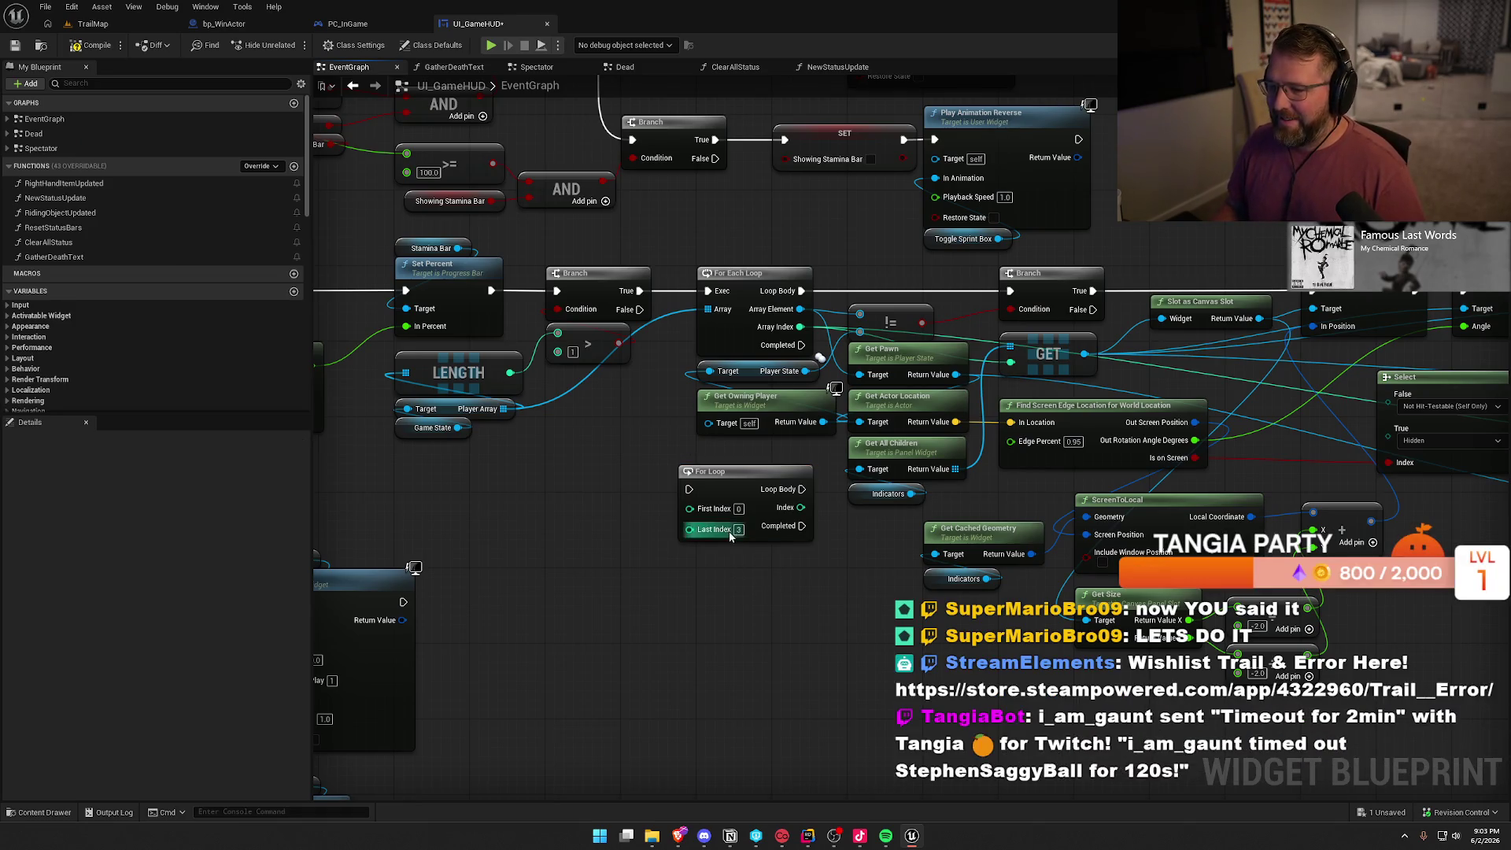
Route Branch True and the loop body through the For Loop, moving the For Each Loop aside
{"action": "mouse_move", "coordinate": [734, 471]}
{"action": "left_mouse_down"}
{"action": "mouse_move", "coordinate": [767, 187]}
{"action": "mouse_move", "coordinate": [753, 197]}
{"action": "left_mouse_up"}
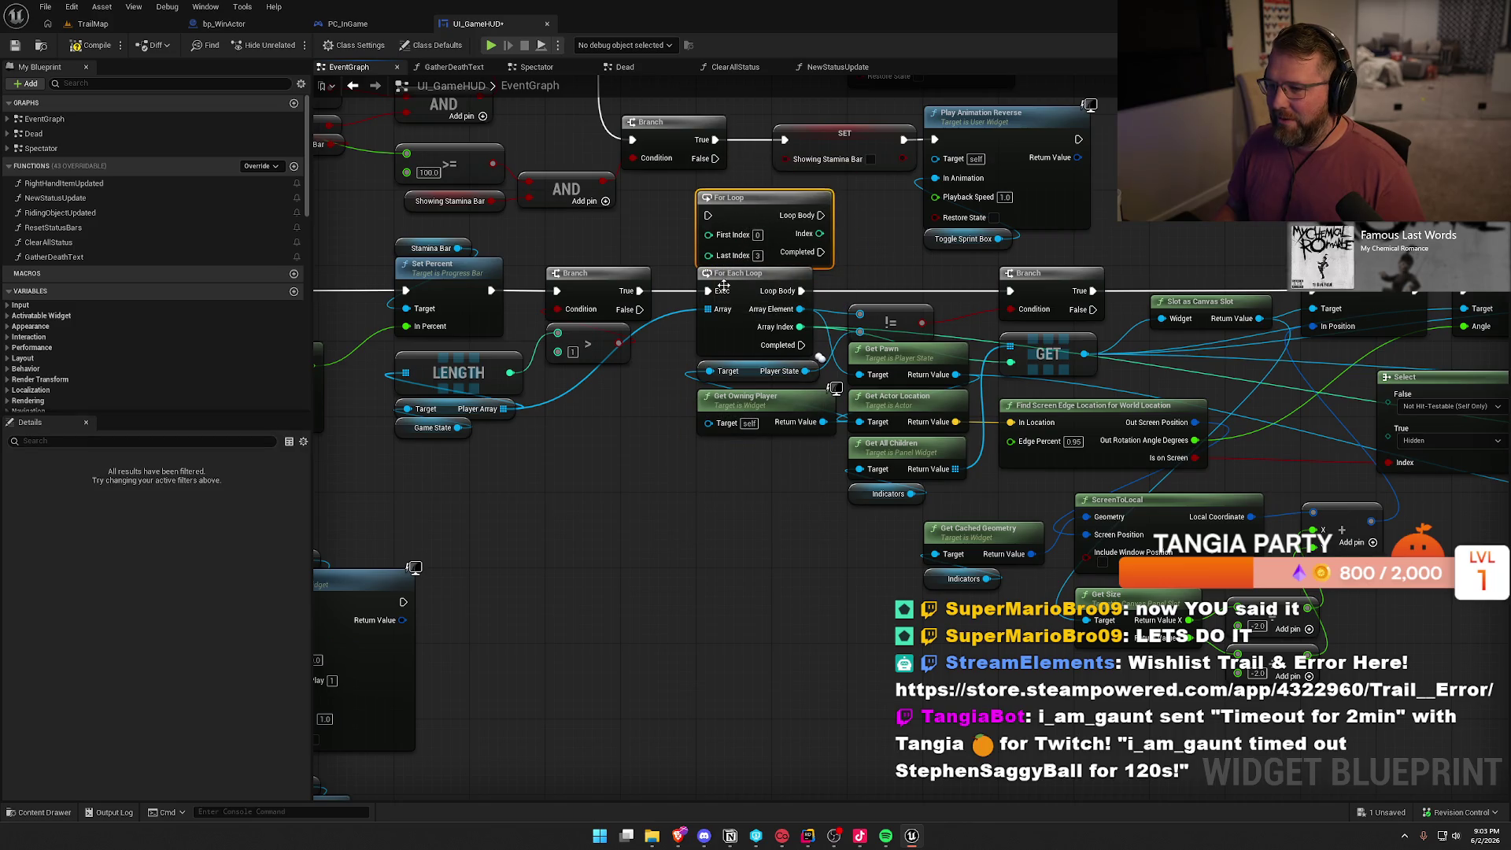
{"action": "left_click_drag", "start_coordinate": [639, 291], "coordinate": [708, 215]}
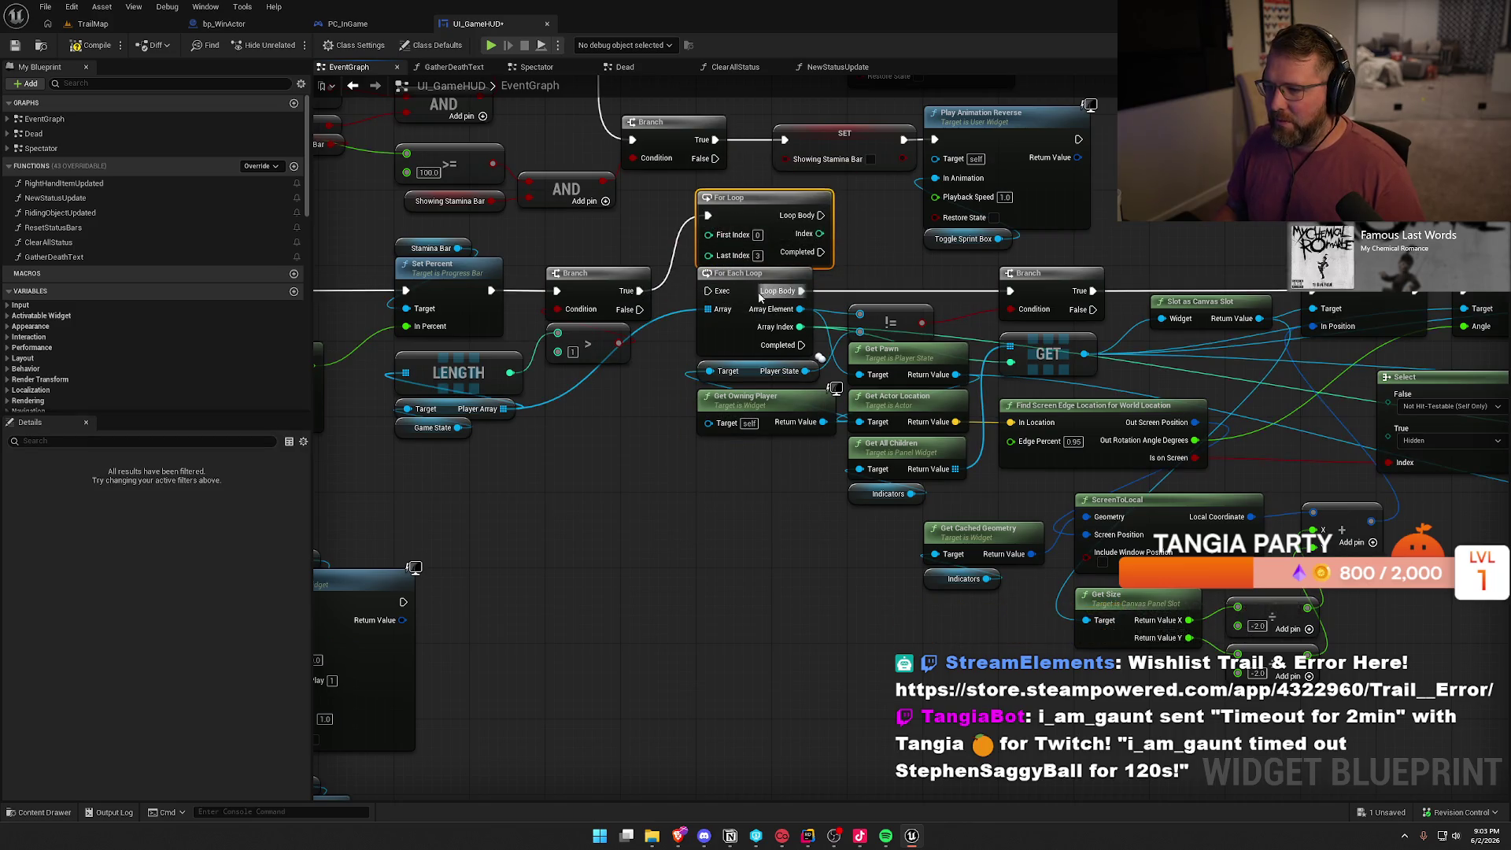
{"action": "left_click_drag", "start_coordinate": [800, 291], "coordinate": [821, 215]}
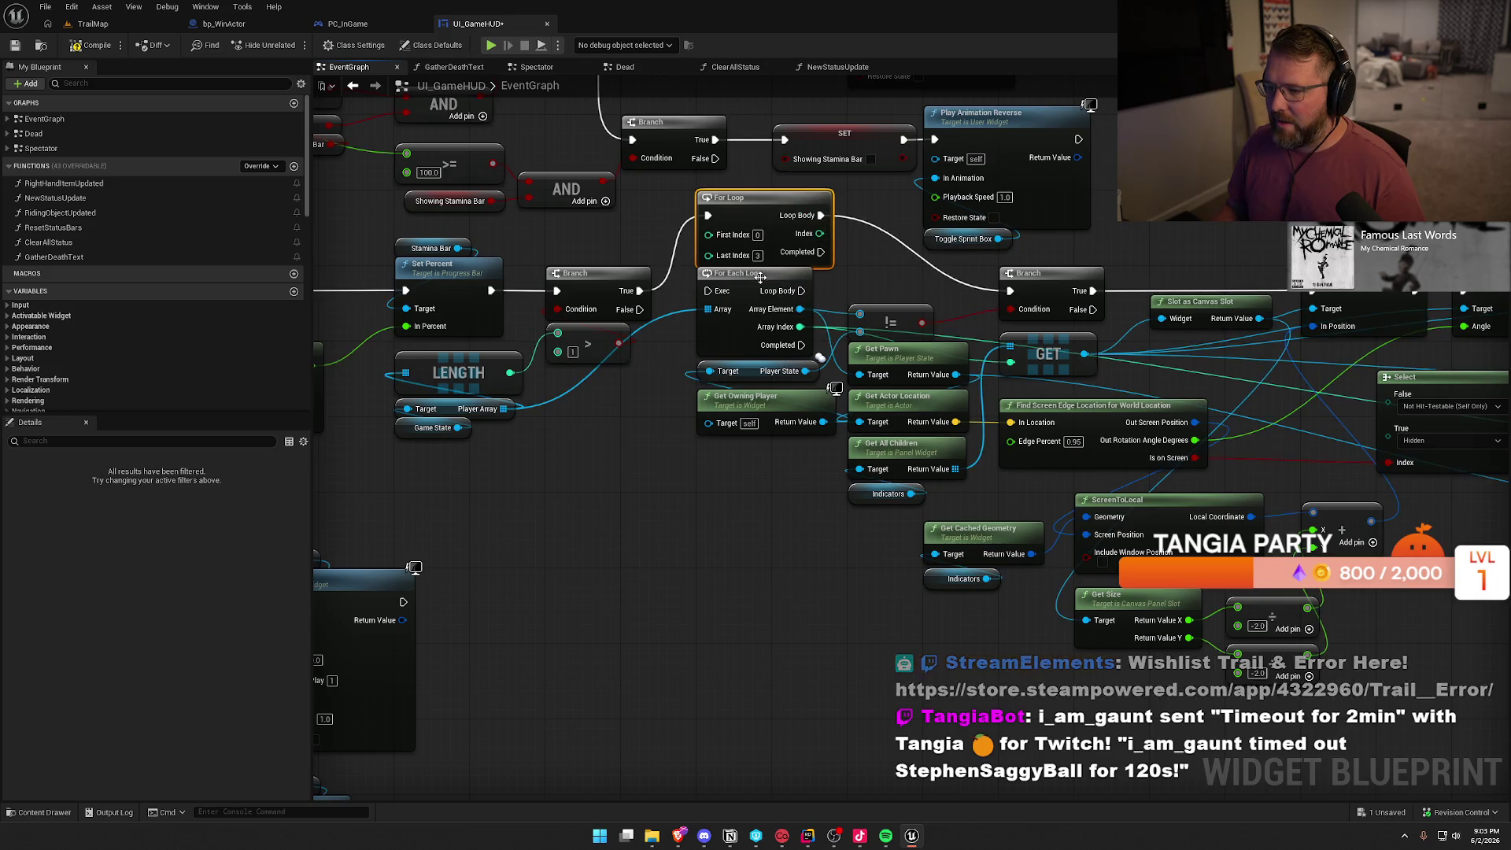
{"action": "left_click_drag", "start_coordinate": [760, 288], "coordinate": [748, 543]}
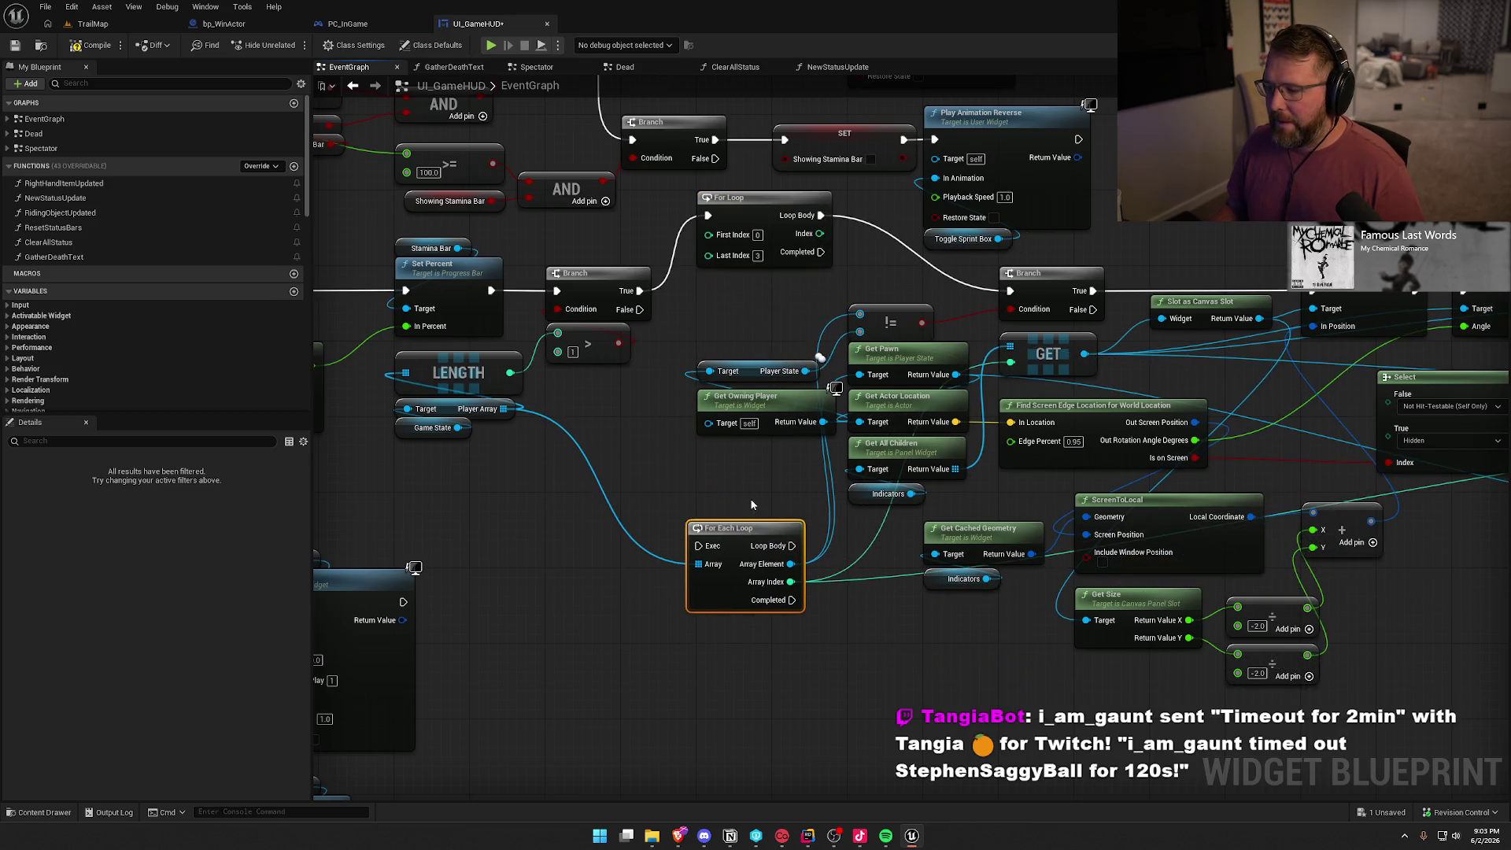
{"action": "mouse_move", "coordinate": [504, 410]}
{"action": "left_mouse_down"}
{"action": "mouse_move", "coordinate": [838, 288]}
{"action": "mouse_move", "coordinate": [712, 386]}
{"action": "mouse_move", "coordinate": [692, 486]}
{"action": "mouse_move", "coordinate": [757, 463]}
{"action": "left_mouse_up"}
Add a Player Array GET indexed by the For Loop Index and align the For Loop
{"action": "type", "text": "g"}
{"action": "left_click", "coordinate": [801, 431]}
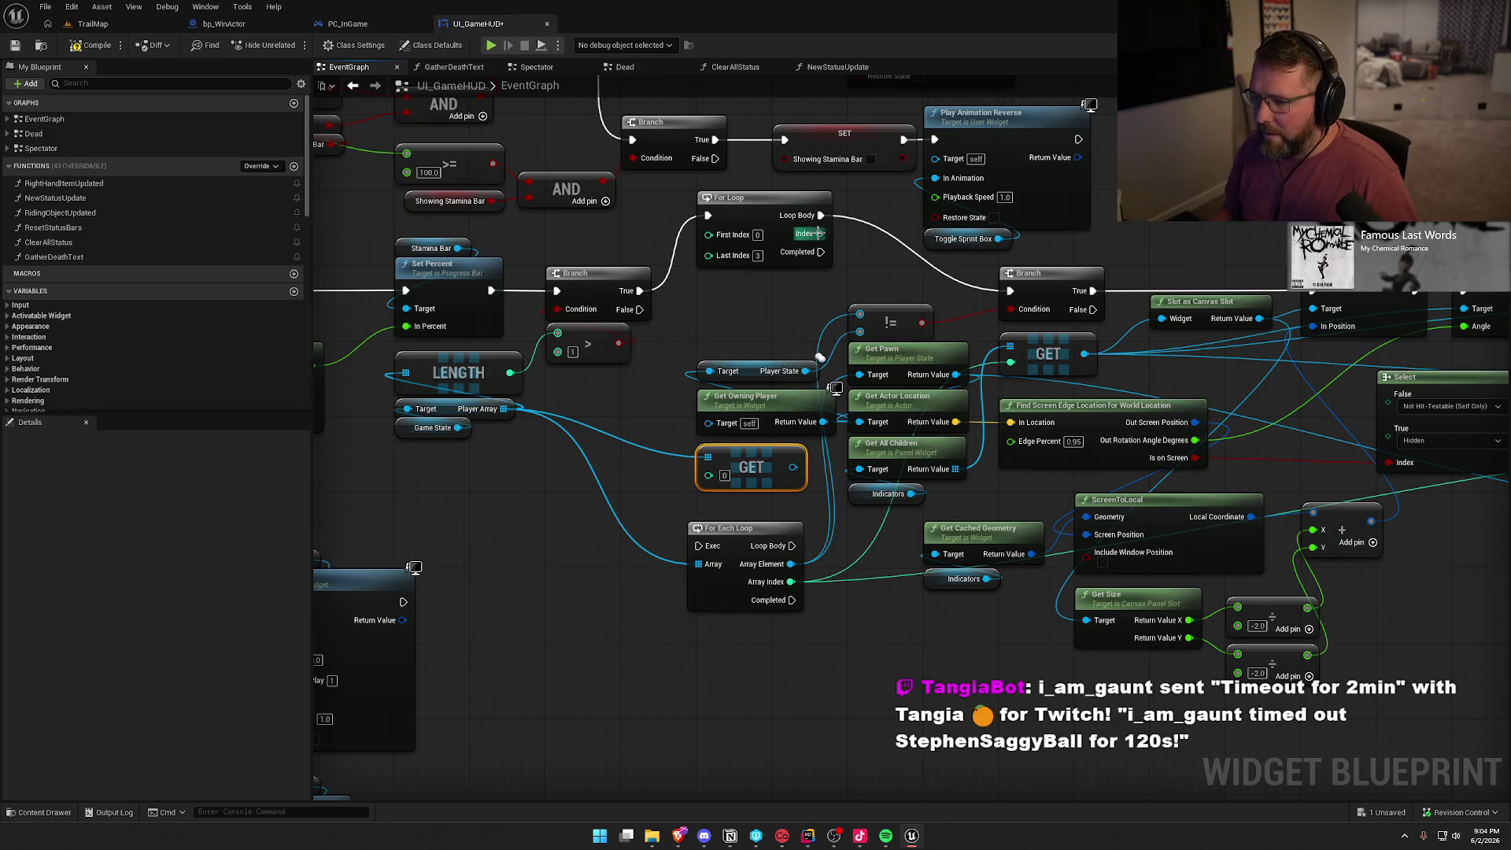
{"action": "left_click_drag", "start_coordinate": [820, 233], "coordinate": [708, 476]}
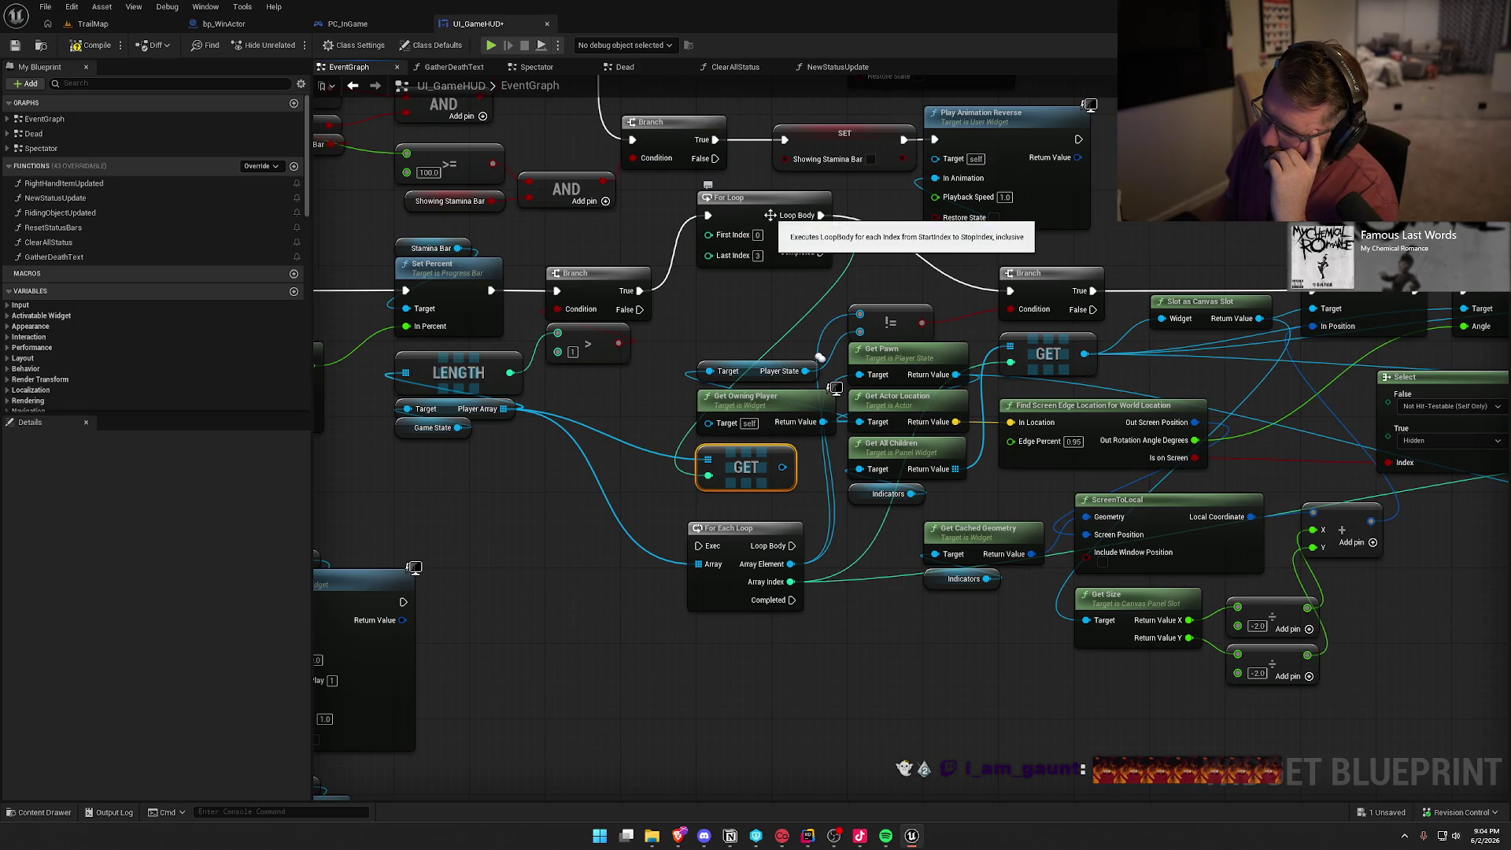
{"action": "left_click_drag", "start_coordinate": [766, 216], "coordinate": [770, 288]}
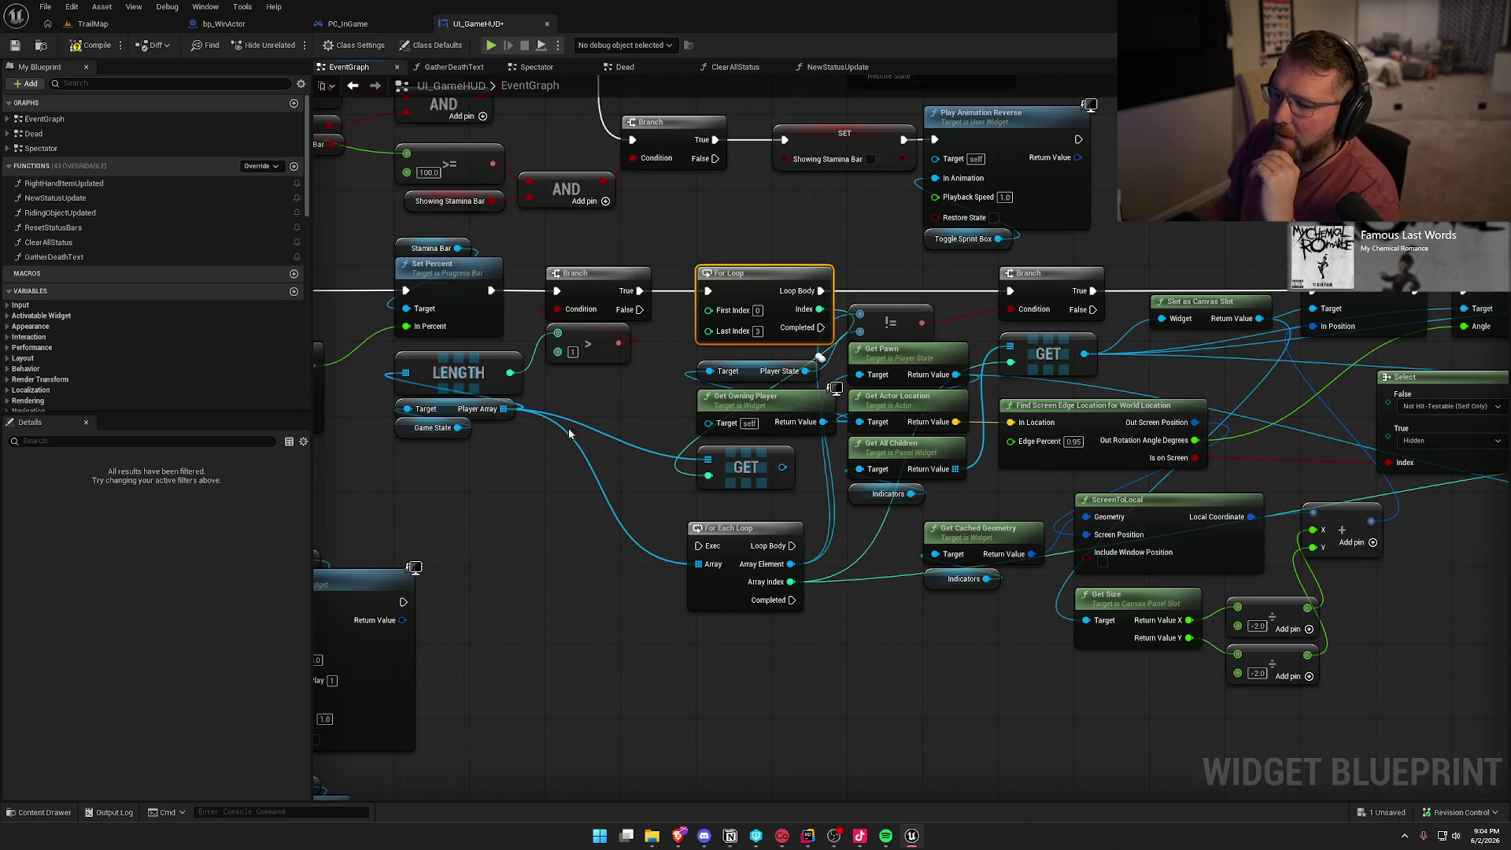
Add an Is Valid Index on Player Array, shifting the downstream nodes right to fit it
{"action": "mouse_move", "coordinate": [698, 563]}
{"action": "left_mouse_down"}
{"action": "mouse_move", "coordinate": [669, 503]}
{"action": "mouse_move", "coordinate": [599, 466]}
{"action": "mouse_move", "coordinate": [549, 466]}
{"action": "left_mouse_up"}
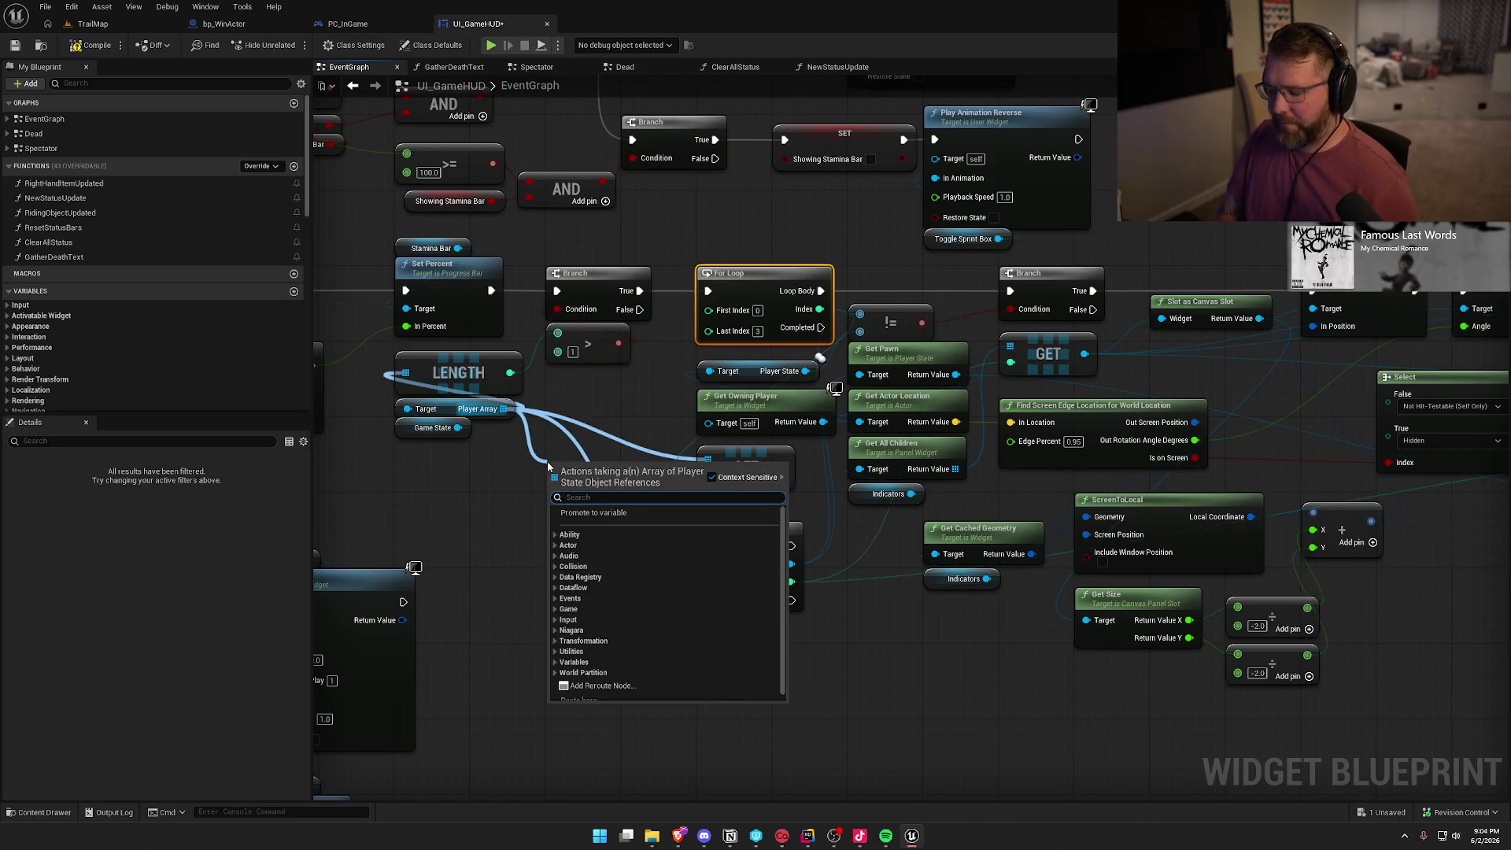
{"action": "type", "text": "is va"}
{"action": "left_click", "coordinate": [607, 642]}
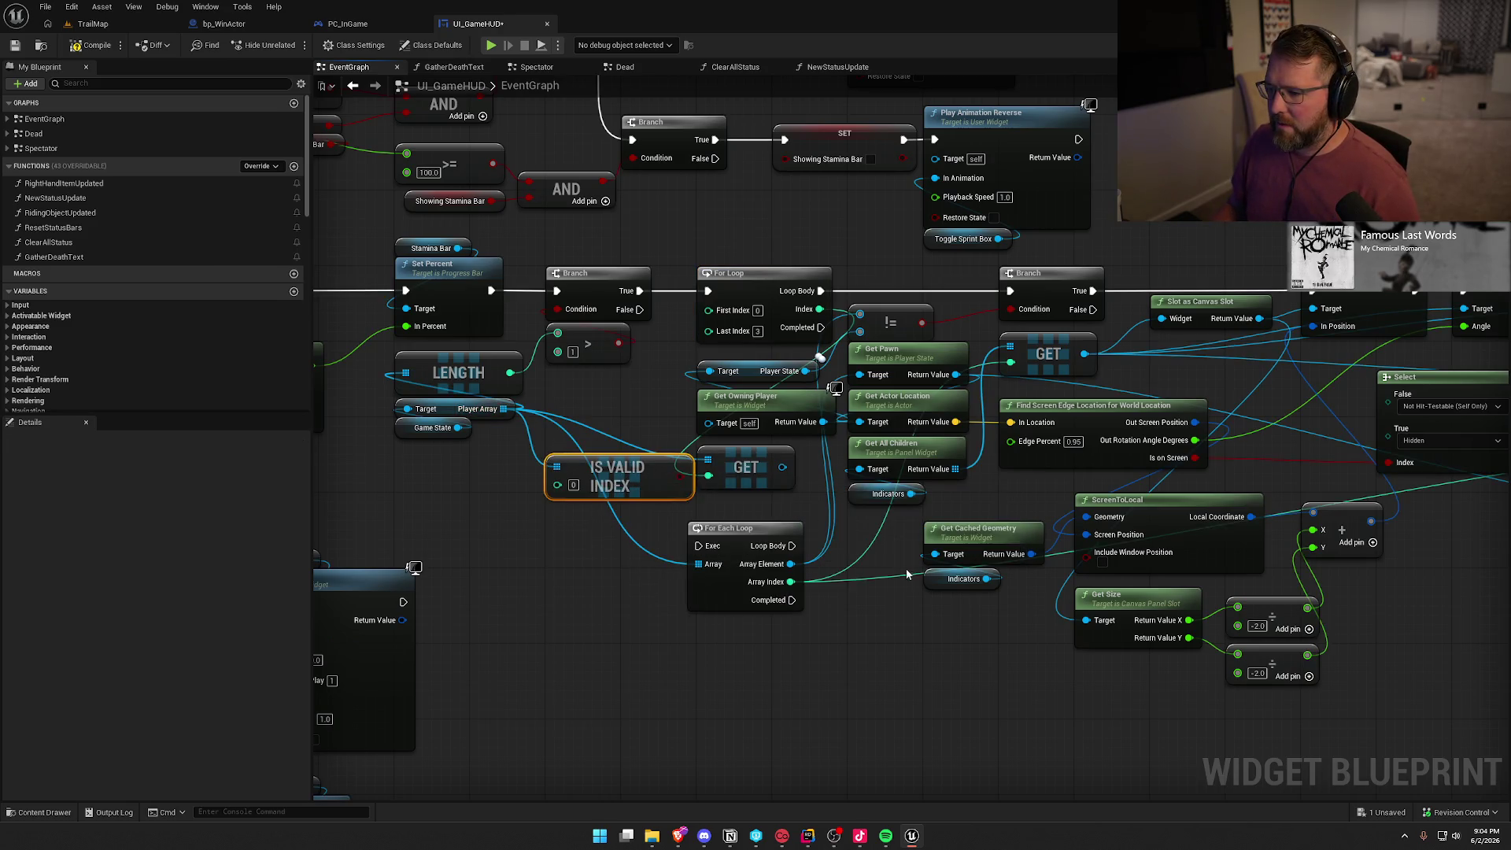
{"action": "scroll", "coordinate": [905, 569], "scroll_direction": "down", "scroll_amount": 2}
{"action": "scroll", "coordinate": [800, 578], "scroll_direction": "down", "scroll_amount": 1}
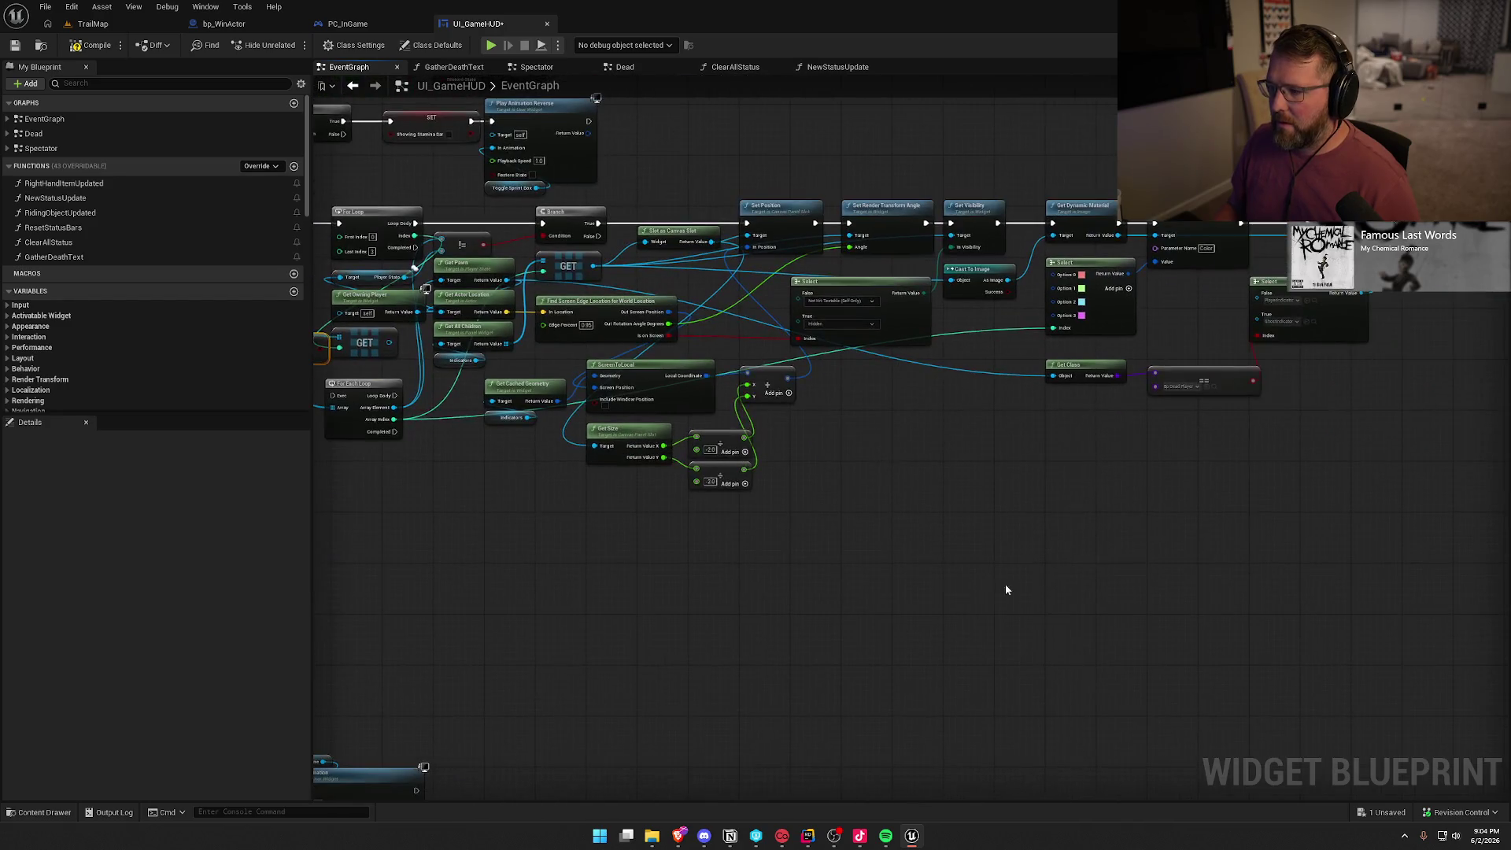
{"action": "mouse_move", "coordinate": [1441, 513]}
{"action": "left_mouse_down"}
{"action": "mouse_move", "coordinate": [767, 247]}
{"action": "mouse_move", "coordinate": [435, 207]}
{"action": "mouse_move", "coordinate": [470, 211]}
{"action": "left_mouse_up"}
{"action": "left_click_drag", "start_coordinate": [572, 218], "coordinate": [670, 213]}
{"action": "scroll", "coordinate": [664, 422], "scroll_direction": "up", "scroll_amount": 2}
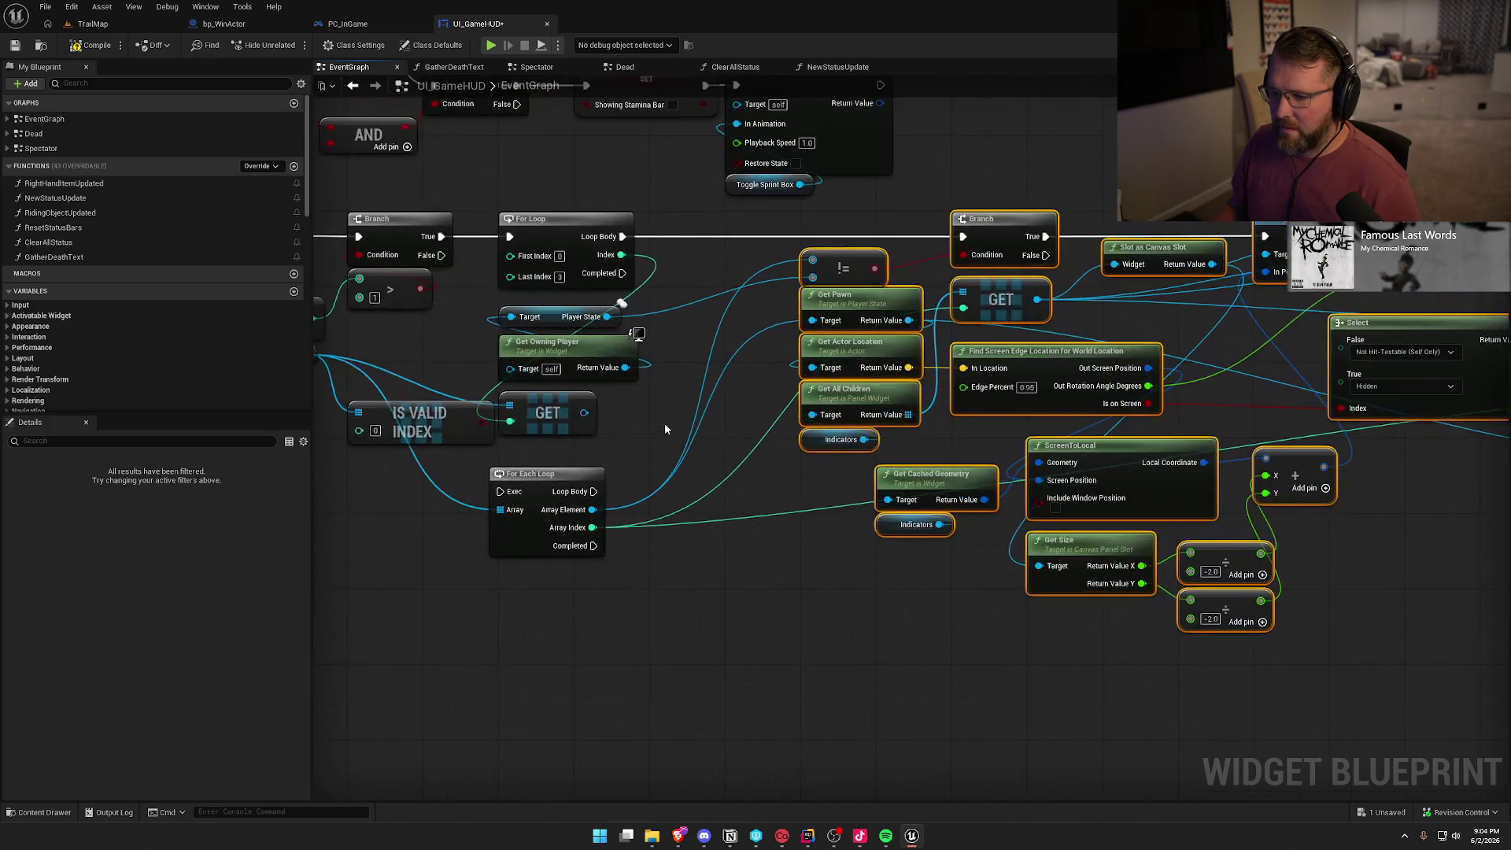
{"action": "left_click_drag", "start_coordinate": [411, 418], "coordinate": [639, 348]}
{"action": "left_click_drag", "start_coordinate": [655, 417], "coordinate": [693, 435]}
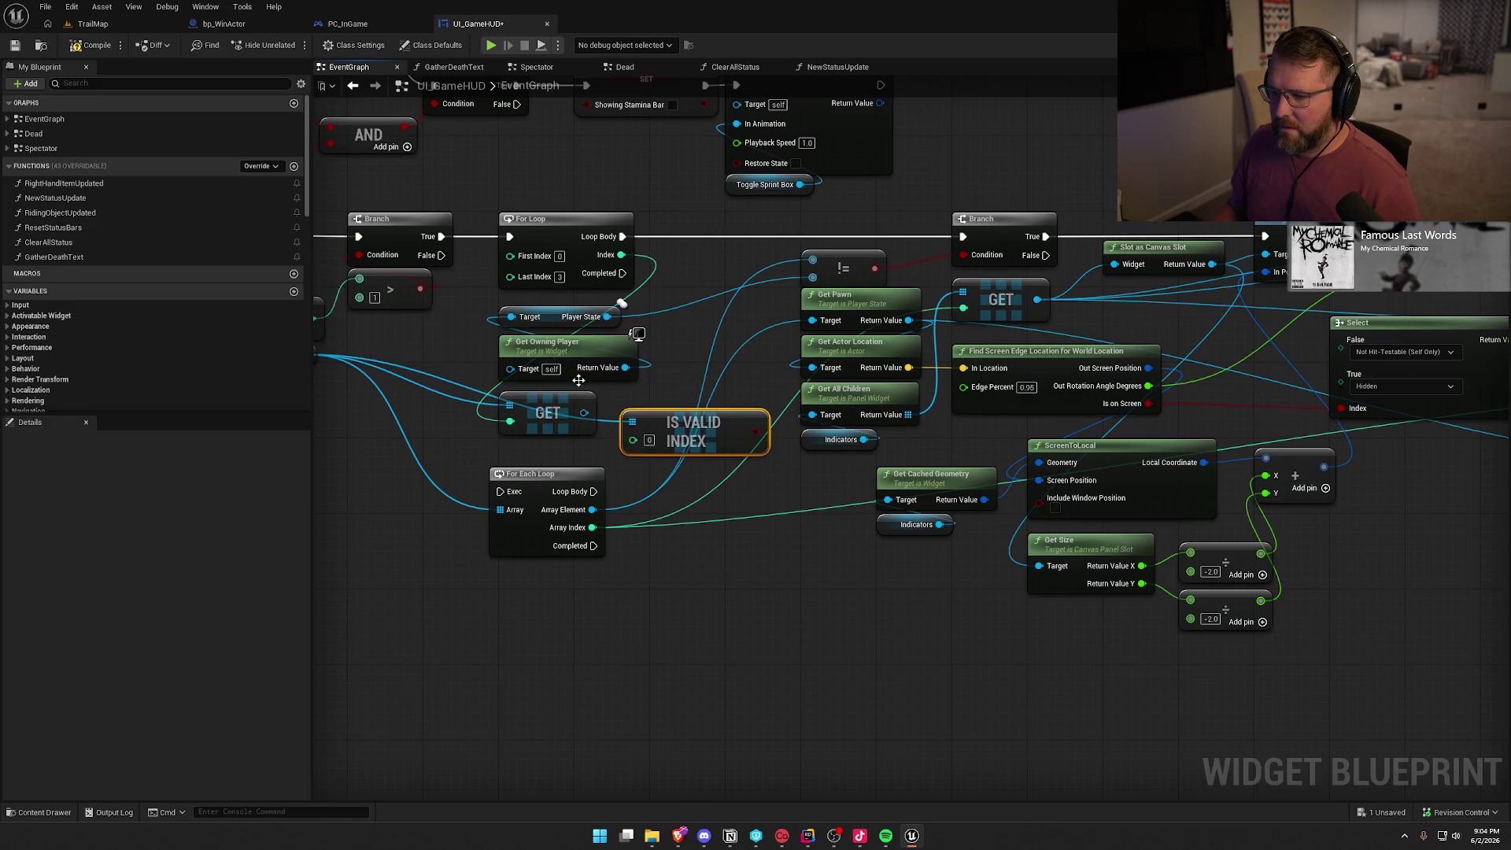
Place a new Branch after the loop body and line up Player State, Get Owning Player and GET
{"action": "left_click", "coordinate": [718, 236]}
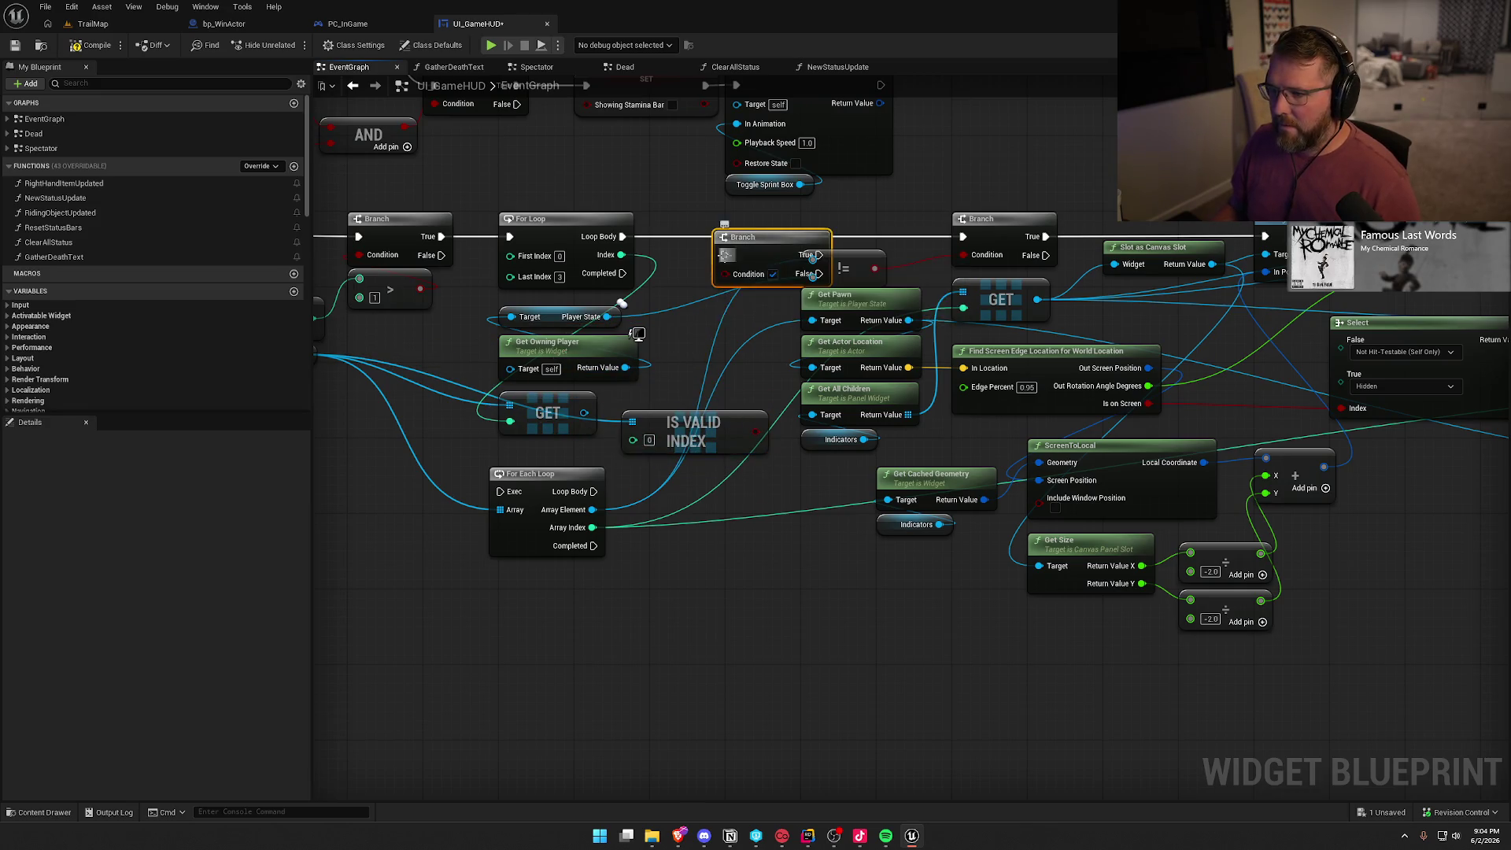
{"action": "mouse_move", "coordinate": [622, 236]}
{"action": "left_mouse_down"}
{"action": "mouse_move", "coordinate": [725, 254]}
{"action": "mouse_move", "coordinate": [708, 227]}
{"action": "mouse_move", "coordinate": [691, 260]}
{"action": "mouse_move", "coordinate": [787, 405]}
{"action": "mouse_move", "coordinate": [754, 431]}
{"action": "mouse_move", "coordinate": [714, 291]}
{"action": "left_mouse_up"}
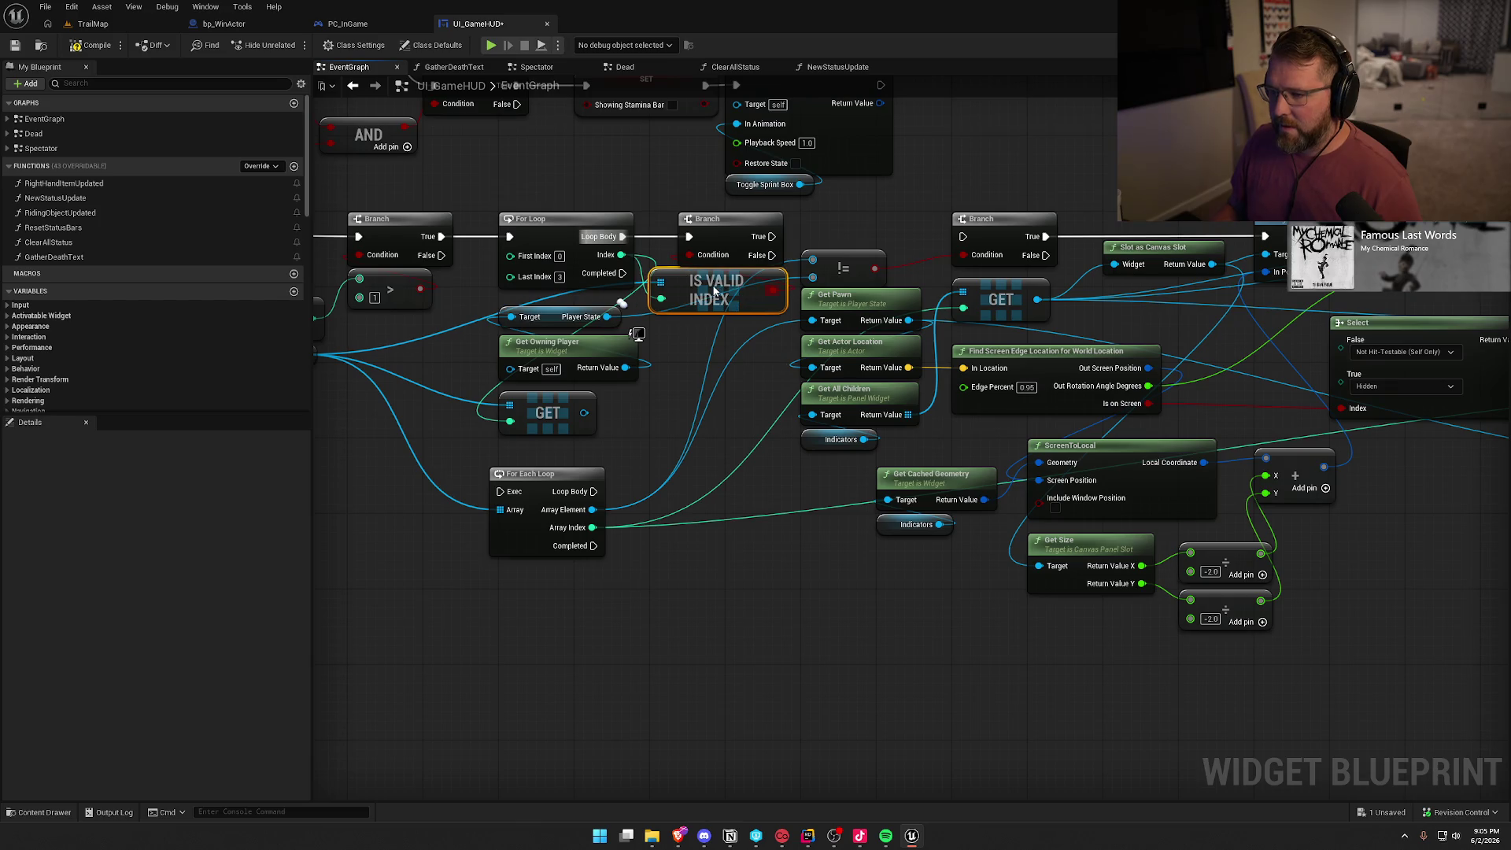
{"action": "mouse_move", "coordinate": [643, 443]}
{"action": "left_mouse_down"}
{"action": "mouse_move", "coordinate": [496, 303]}
{"action": "mouse_move", "coordinate": [572, 343]}
{"action": "mouse_move", "coordinate": [558, 337]}
{"action": "left_mouse_up"}
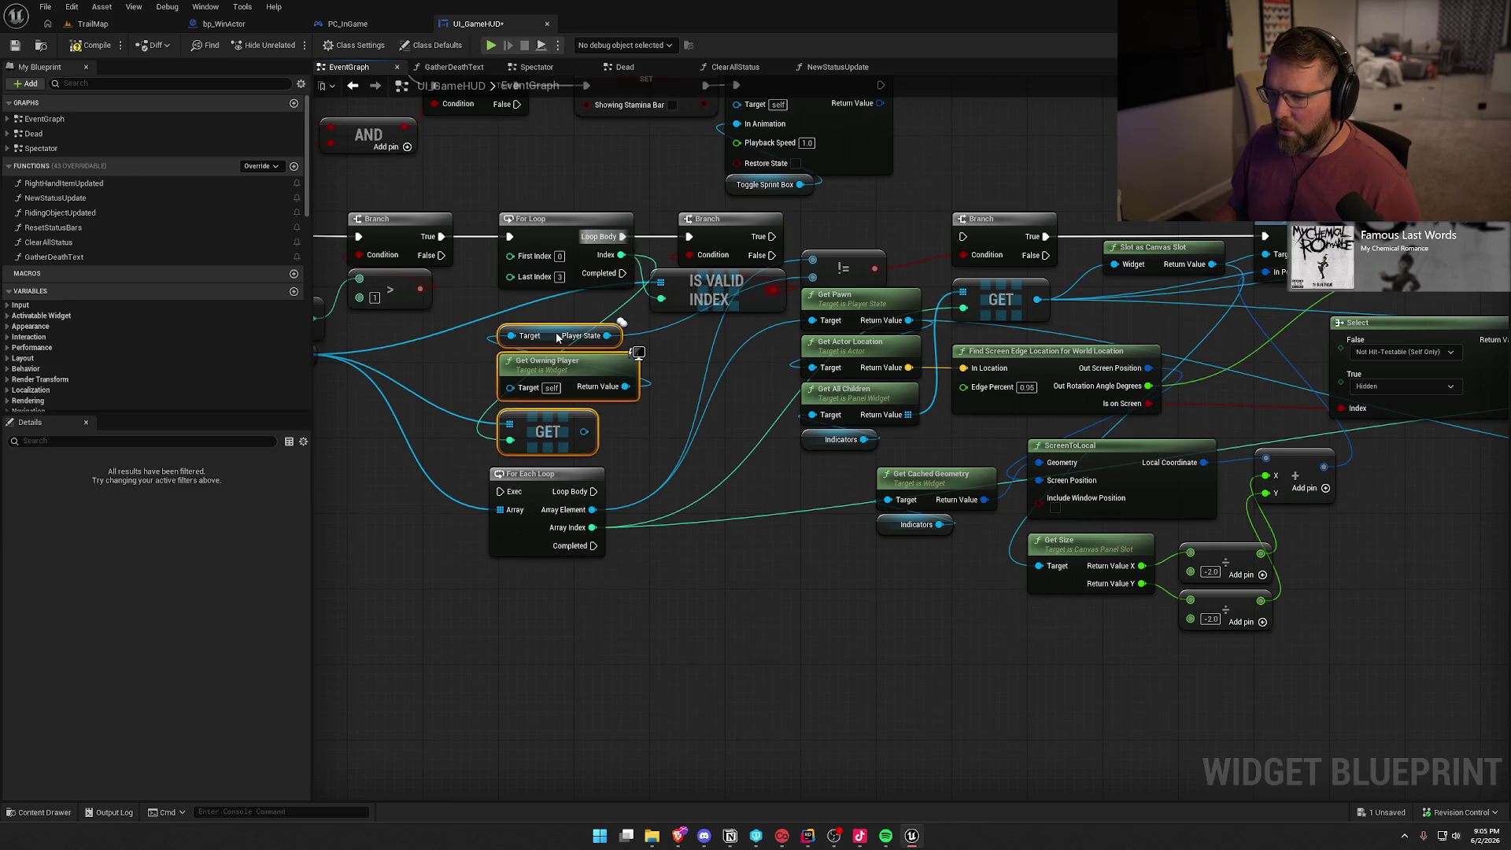
{"action": "left_click", "coordinate": [683, 414]}
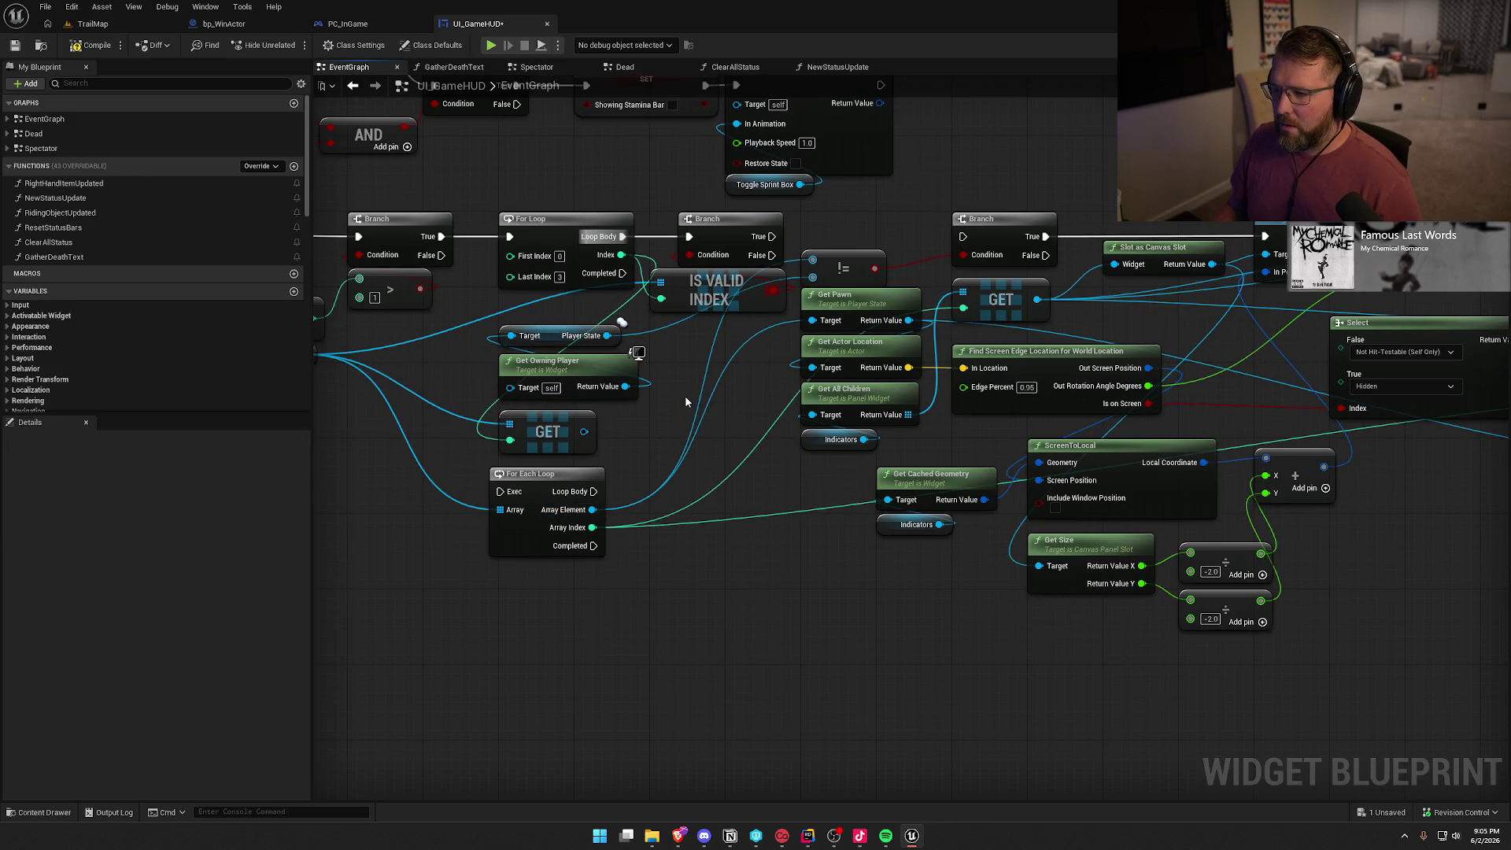
{"action": "left_click_drag", "start_coordinate": [563, 337], "coordinate": [712, 332]}
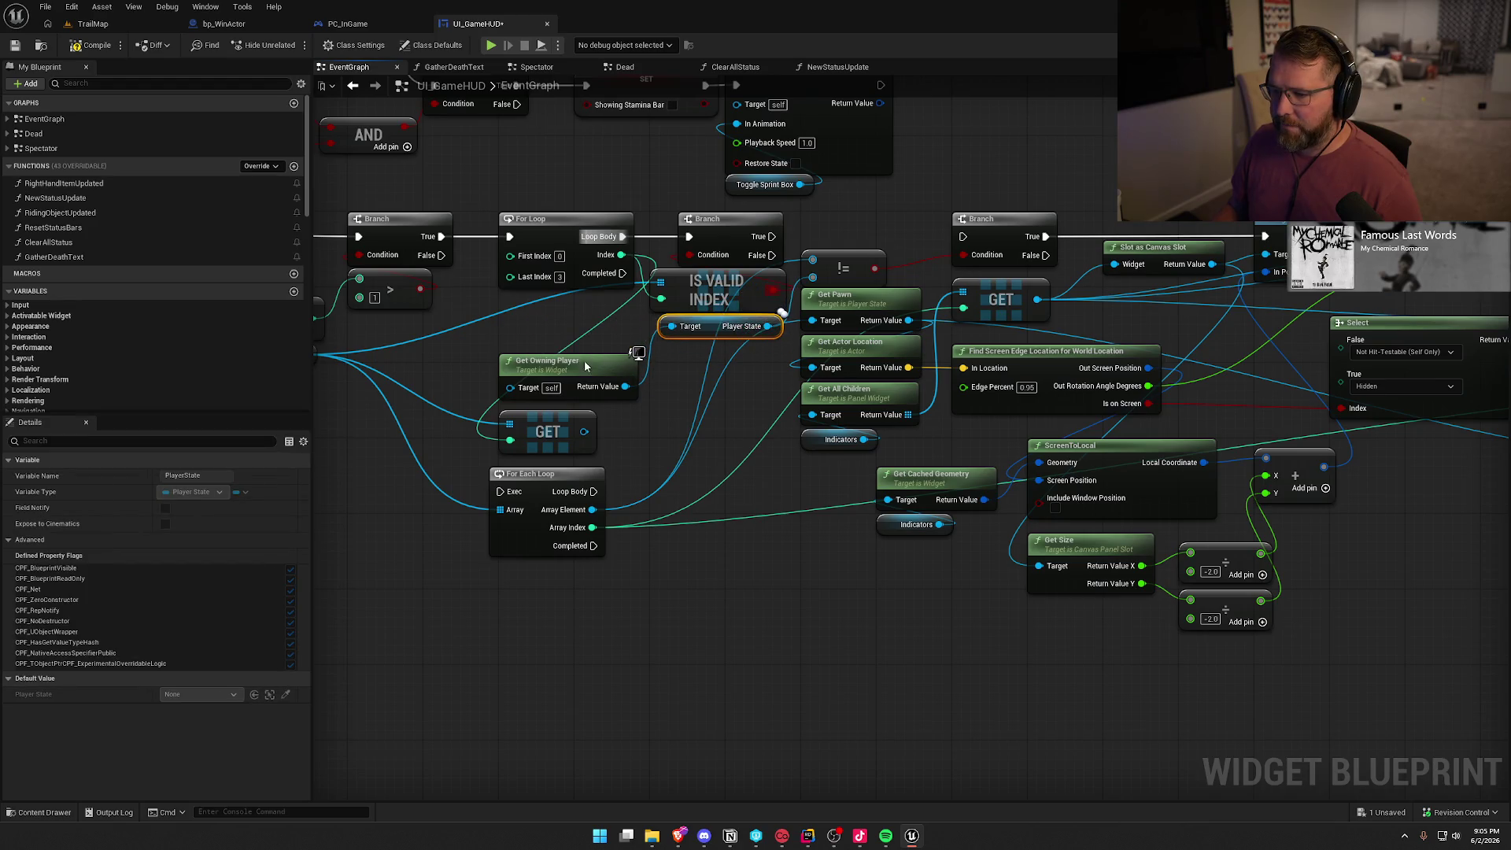
{"action": "left_click_drag", "start_coordinate": [584, 360], "coordinate": [582, 323]}
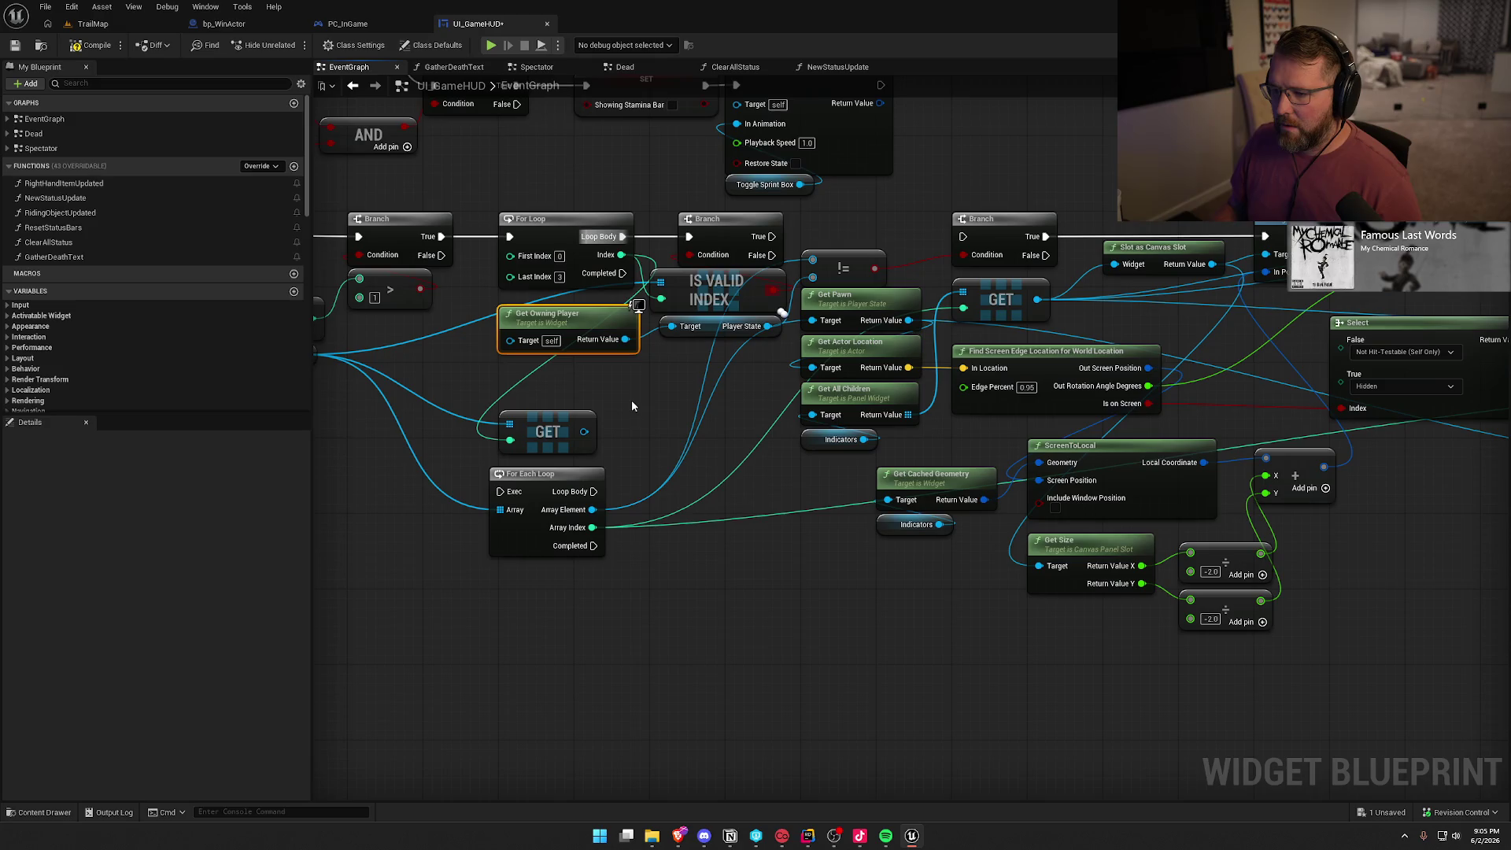
{"action": "mouse_move", "coordinate": [550, 432]}
{"action": "left_mouse_down"}
{"action": "mouse_move", "coordinate": [684, 412]}
{"action": "mouse_move", "coordinate": [730, 385]}
{"action": "mouse_move", "coordinate": [598, 381]}
{"action": "mouse_move", "coordinate": [616, 396]}
{"action": "left_mouse_up"}
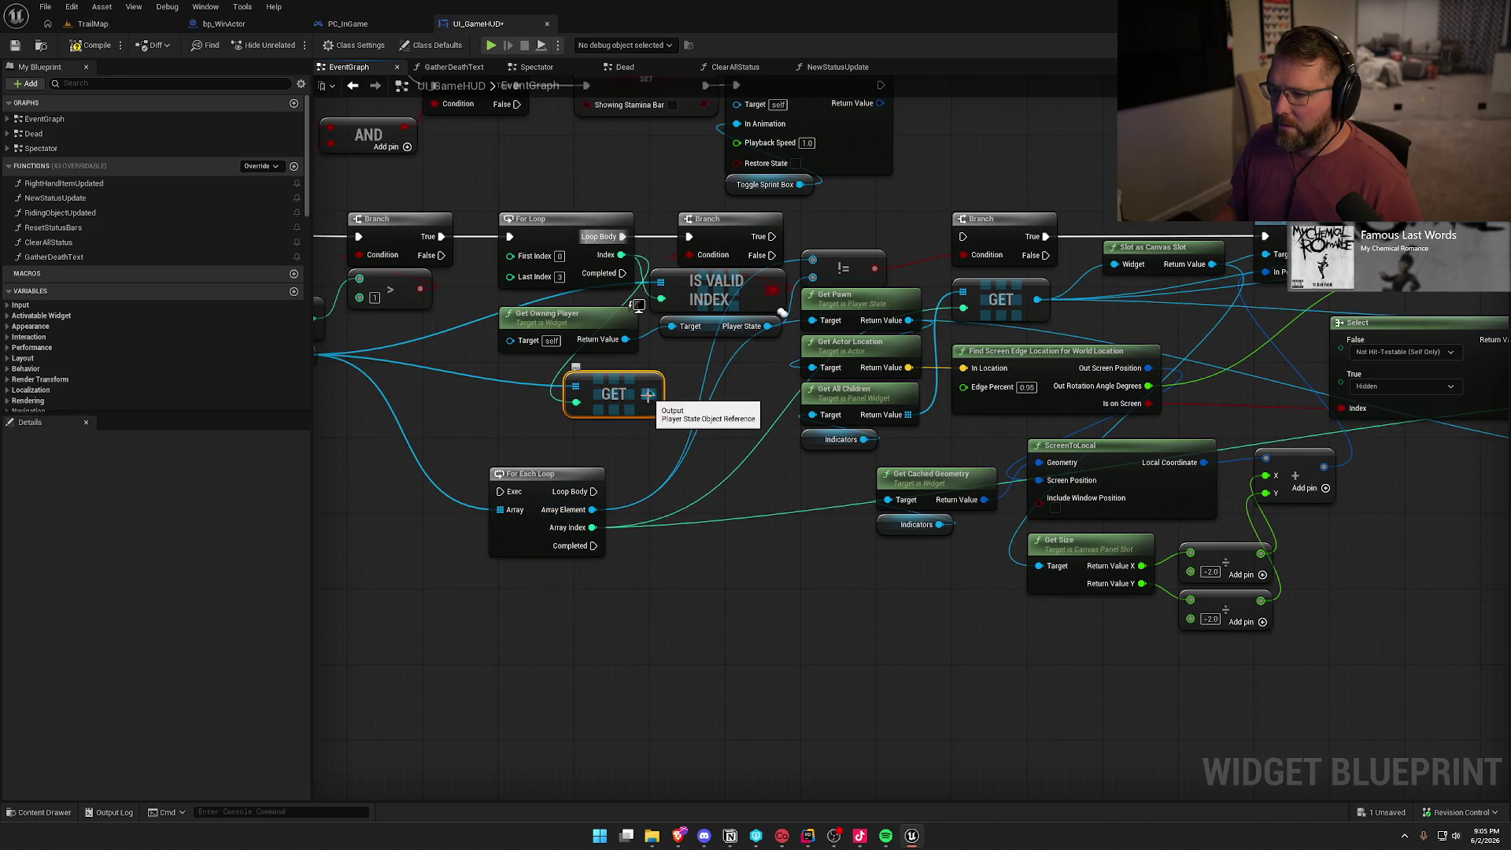
Feed the GET output into != and Get Pawn, then delete the old For Each Loop
{"action": "left_click_drag", "start_coordinate": [648, 395], "coordinate": [812, 277]}
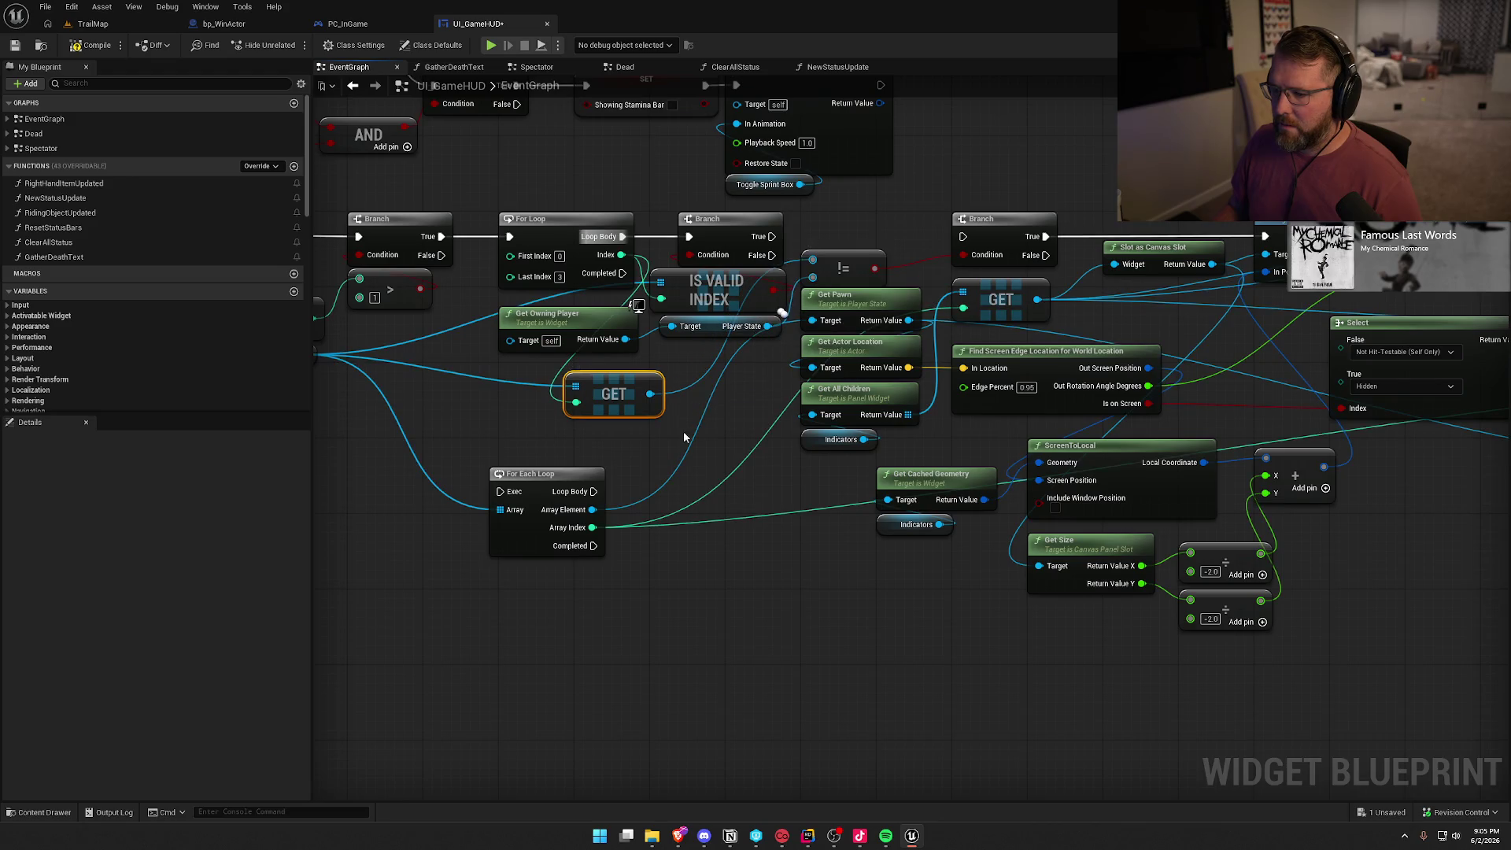
{"action": "mouse_move", "coordinate": [592, 509]}
{"action": "left_mouse_down"}
{"action": "mouse_move", "coordinate": [669, 390]}
{"action": "mouse_move", "coordinate": [649, 395]}
{"action": "left_mouse_up"}
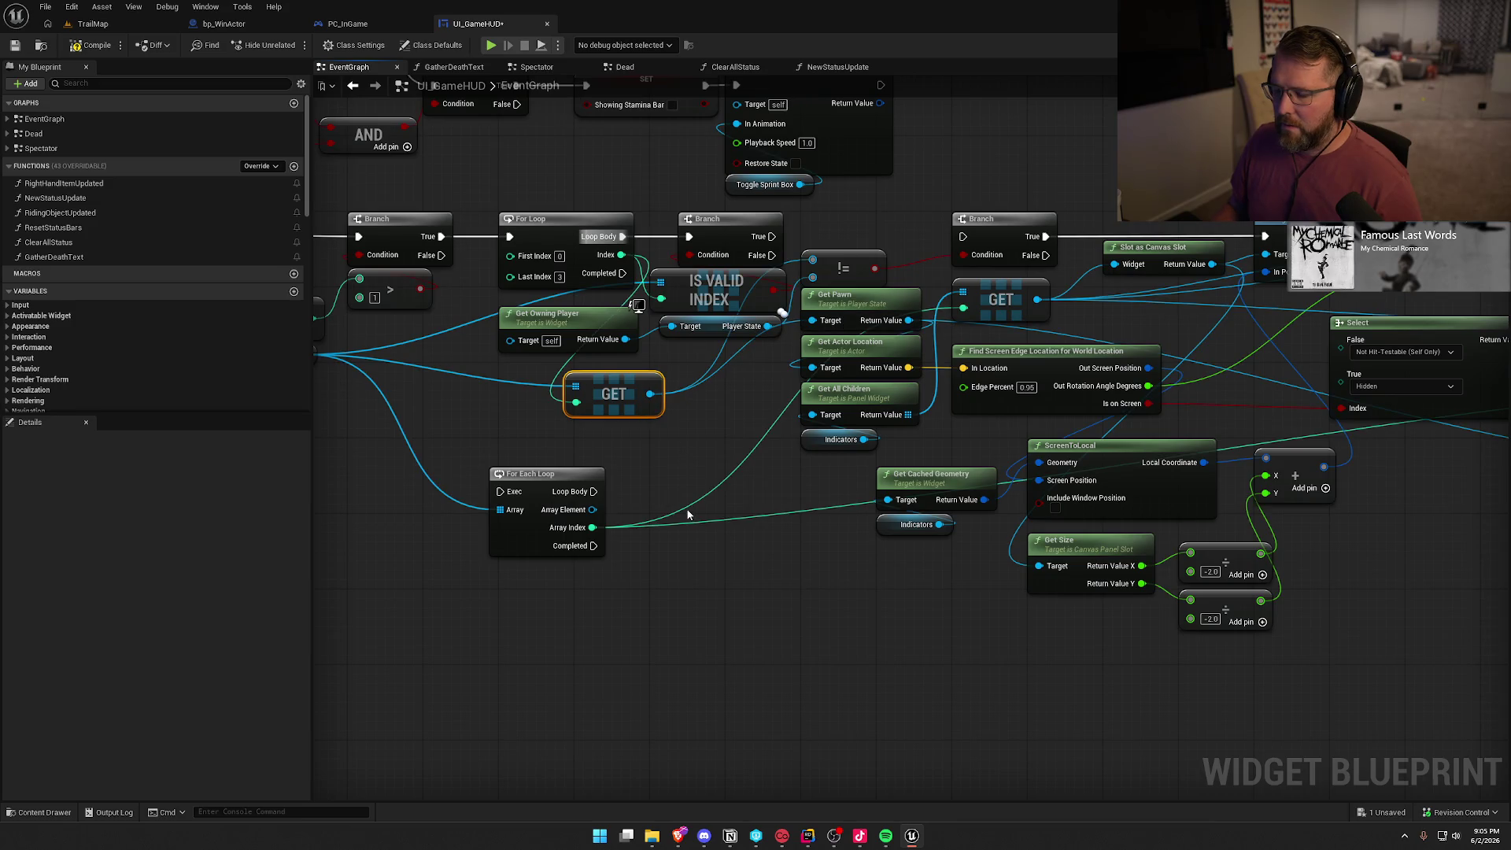
{"action": "left_click_drag", "start_coordinate": [759, 576], "coordinate": [658, 575]}
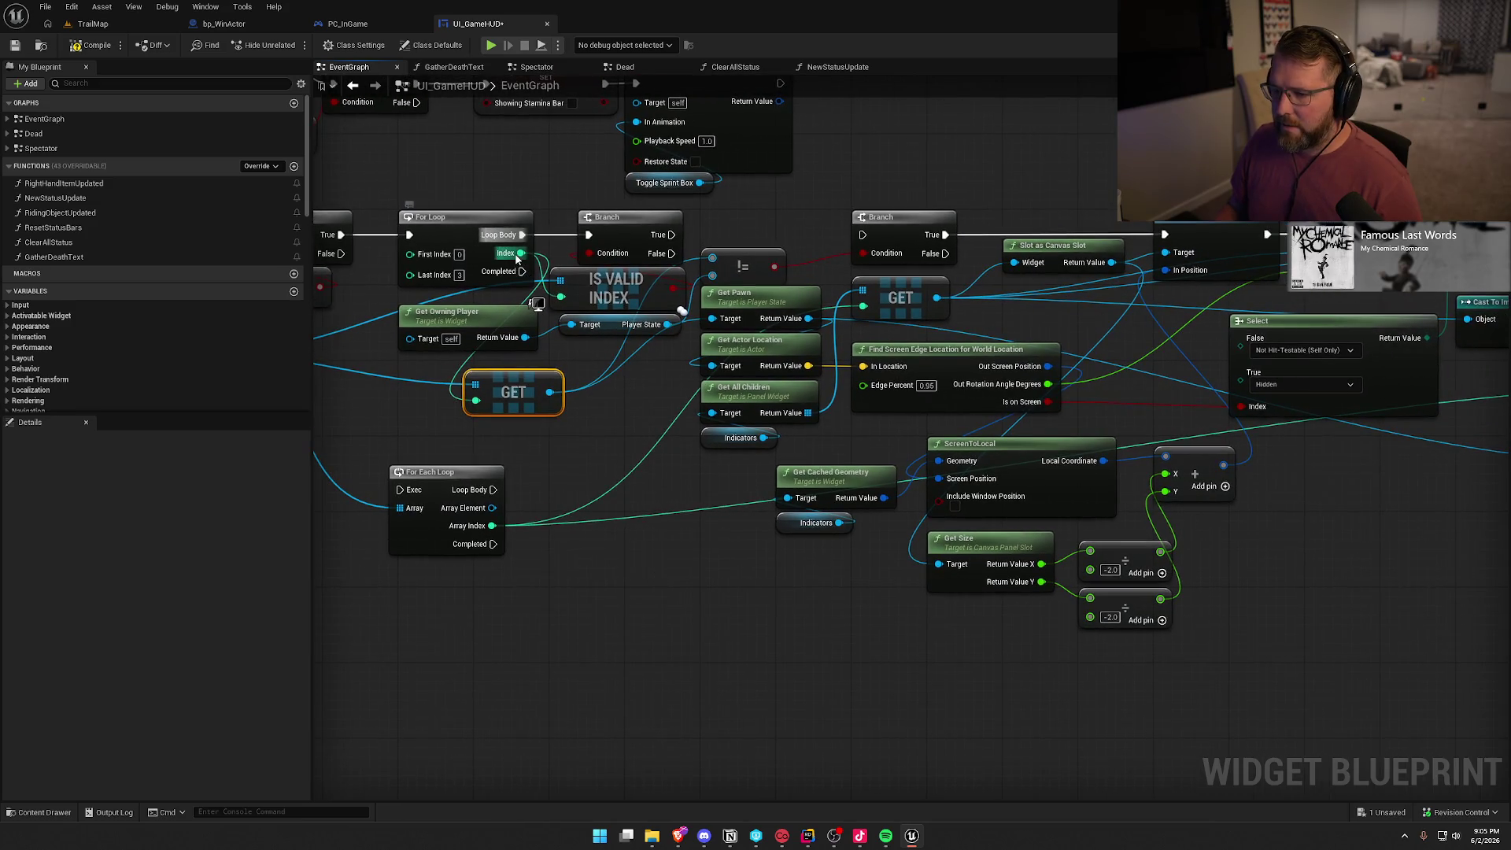
{"action": "mouse_move", "coordinate": [499, 527]}
{"action": "left_mouse_down"}
{"action": "mouse_move", "coordinate": [512, 272]}
{"action": "mouse_move", "coordinate": [561, 298]}
{"action": "mouse_move", "coordinate": [567, 611]}
{"action": "mouse_move", "coordinate": [385, 461]}
{"action": "left_mouse_up"}
{"action": "key", "text": "Delete"}
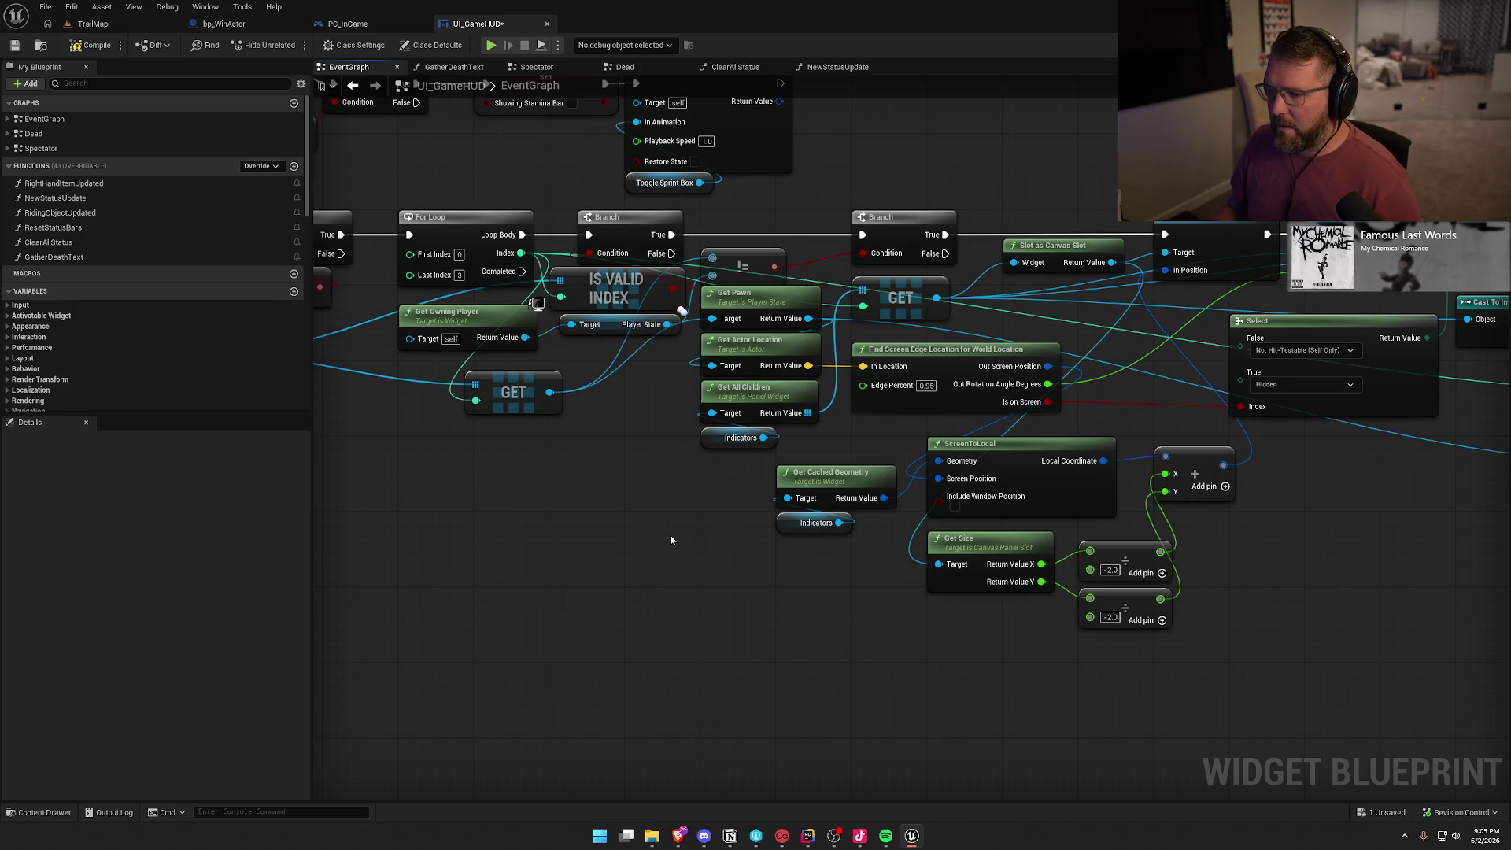
{"action": "scroll", "coordinate": [671, 540], "scroll_direction": "down", "scroll_amount": 1}
{"action": "left_click_drag", "start_coordinate": [671, 540], "coordinate": [438, 545]}
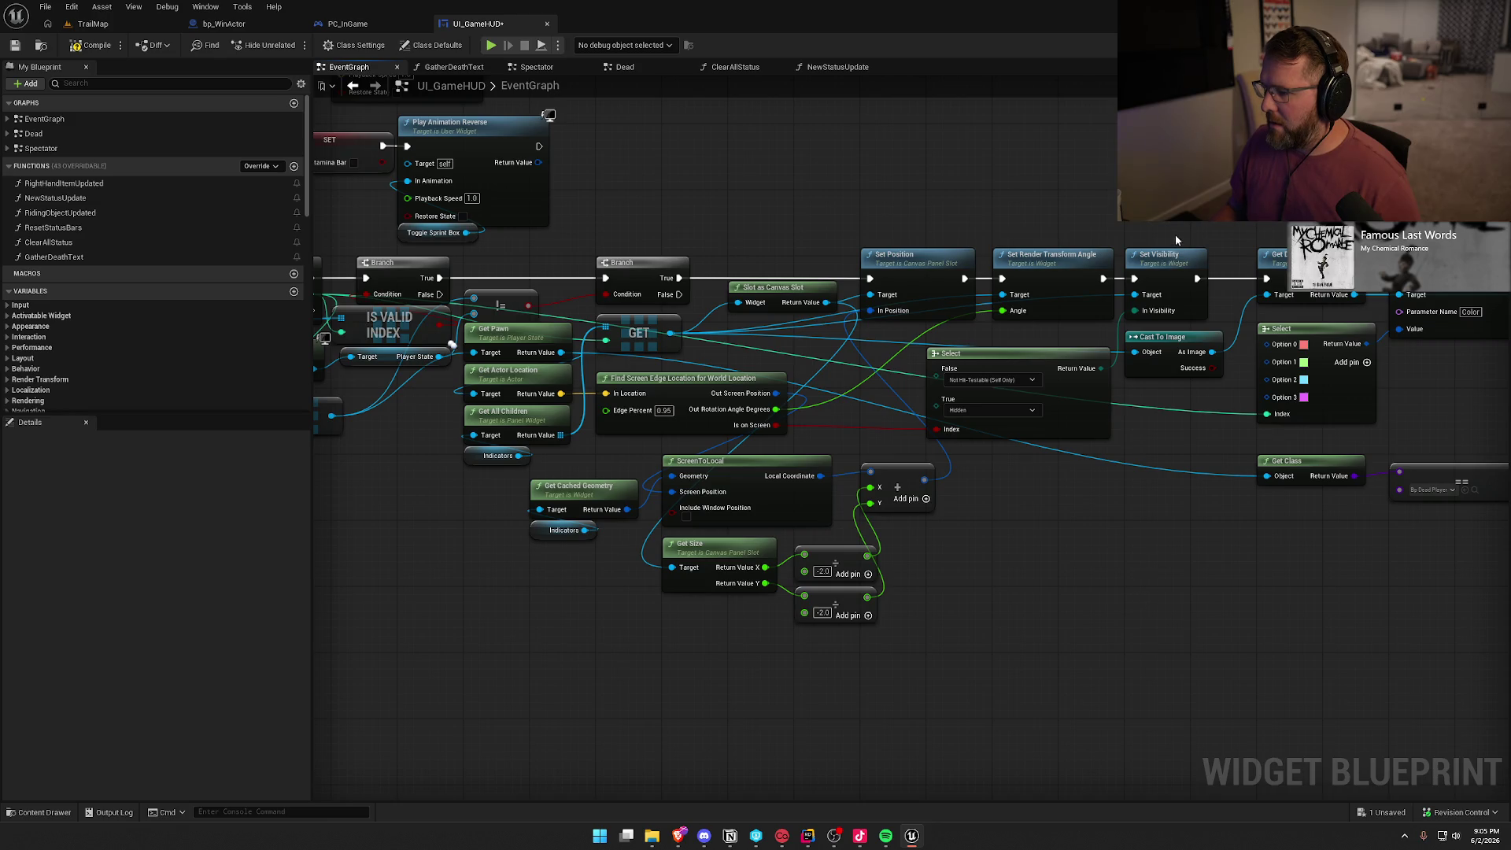
Duplicate the Set Visibility node and wire it to the Branch's False output
{"action": "left_click", "coordinate": [1182, 270]}
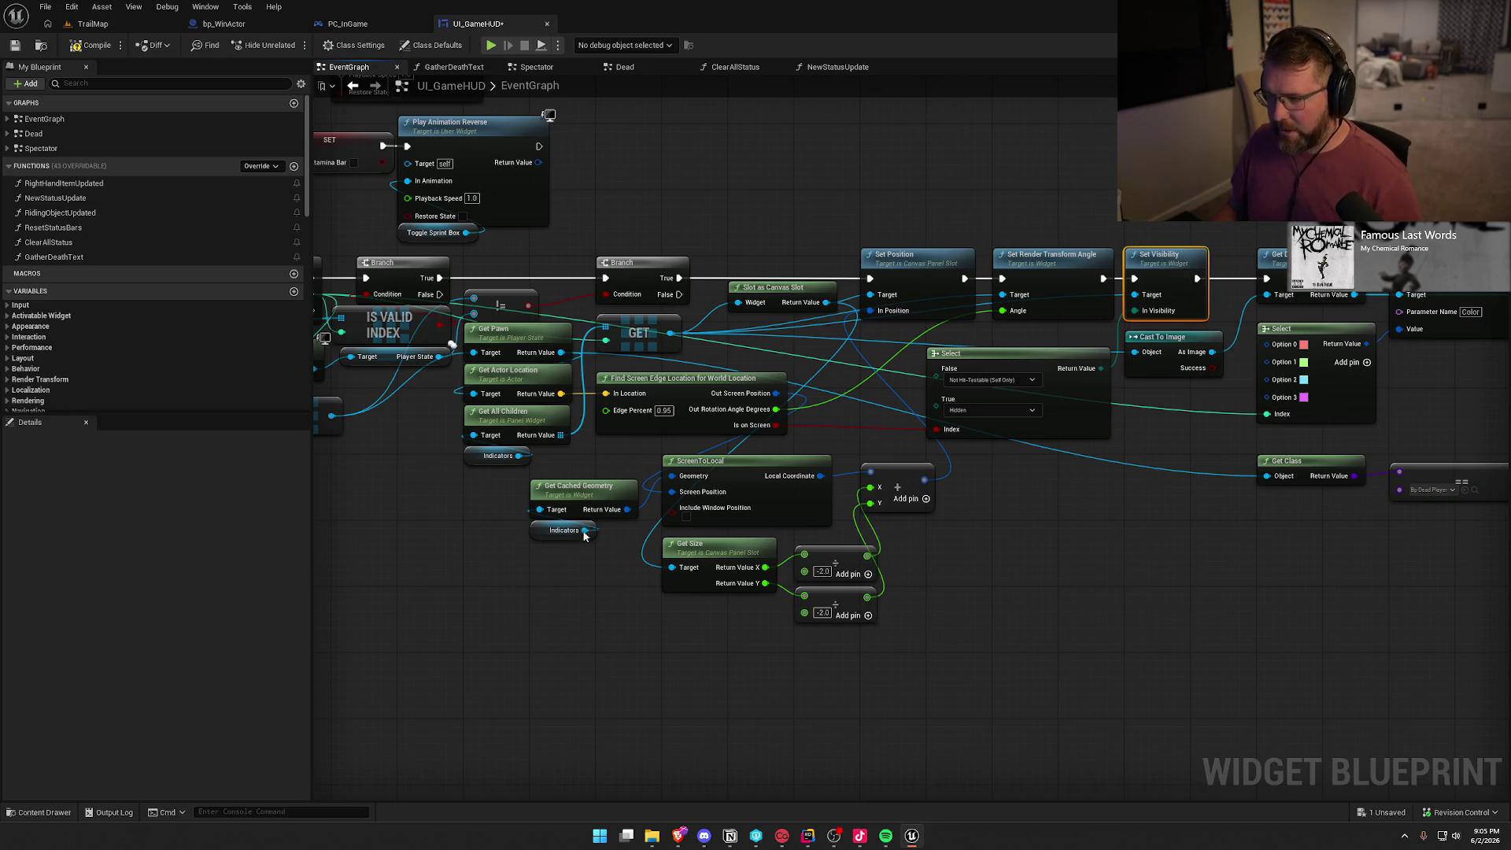
{"action": "mouse_move", "coordinate": [532, 615]}
{"action": "left_mouse_down"}
{"action": "mouse_move", "coordinate": [629, 583]}
{"action": "mouse_move", "coordinate": [538, 262]}
{"action": "left_mouse_up"}
{"action": "key", "text": "ctrl+v"}
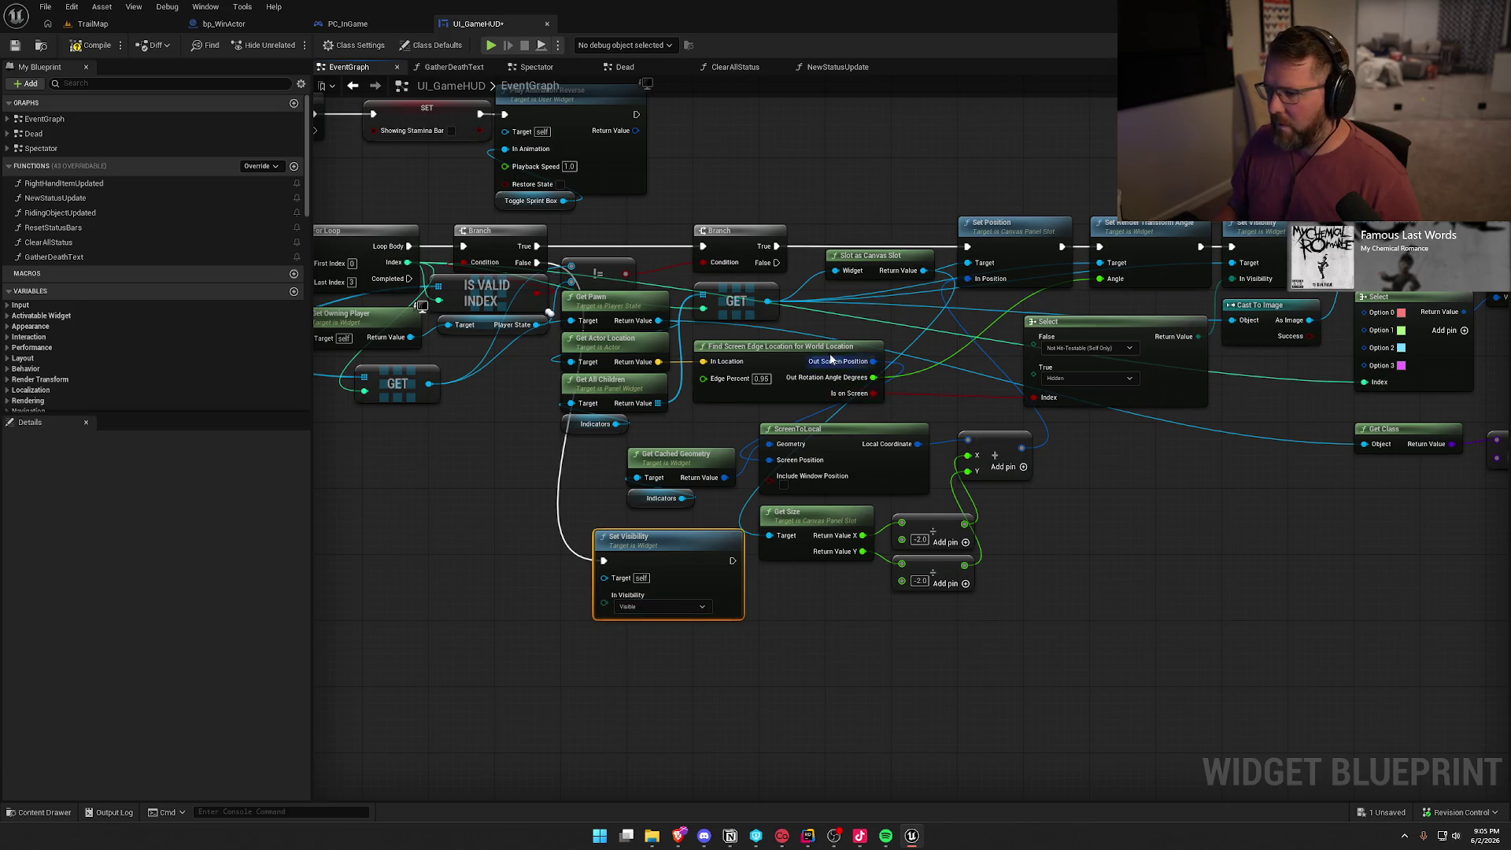
{"action": "mouse_move", "coordinate": [767, 302]}
{"action": "left_mouse_down"}
{"action": "mouse_move", "coordinate": [605, 577]}
{"action": "mouse_move", "coordinate": [705, 545]}
{"action": "left_mouse_up"}
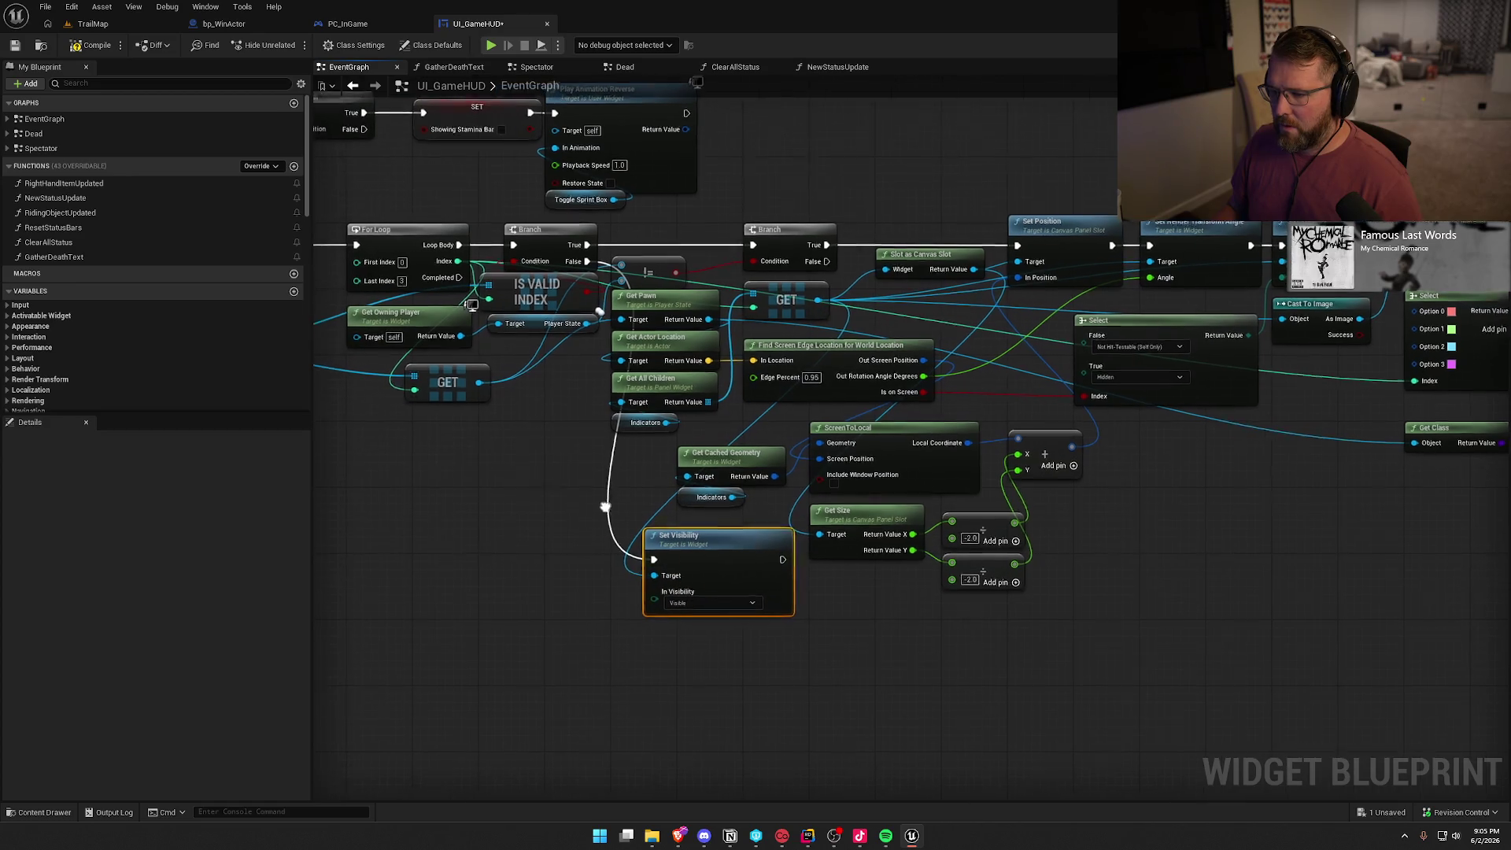
{"action": "left_click_drag", "start_coordinate": [613, 483], "coordinate": [663, 494]}
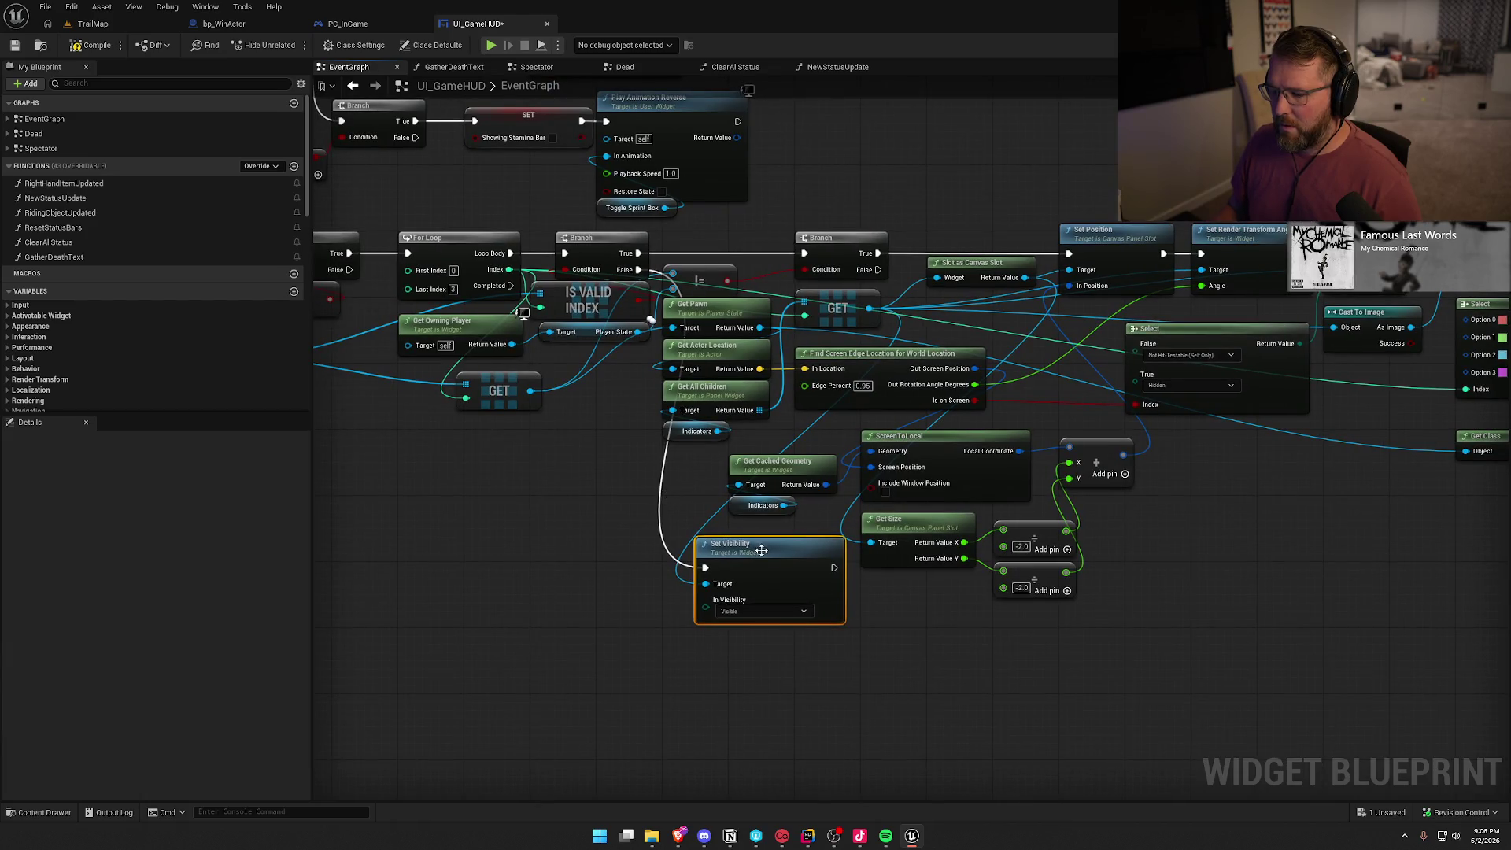
{"action": "left_click_drag", "start_coordinate": [761, 555], "coordinate": [727, 538]}
Set the new node's In Visibility to Hidden and save the blueprint
{"action": "left_click", "coordinate": [724, 595]}
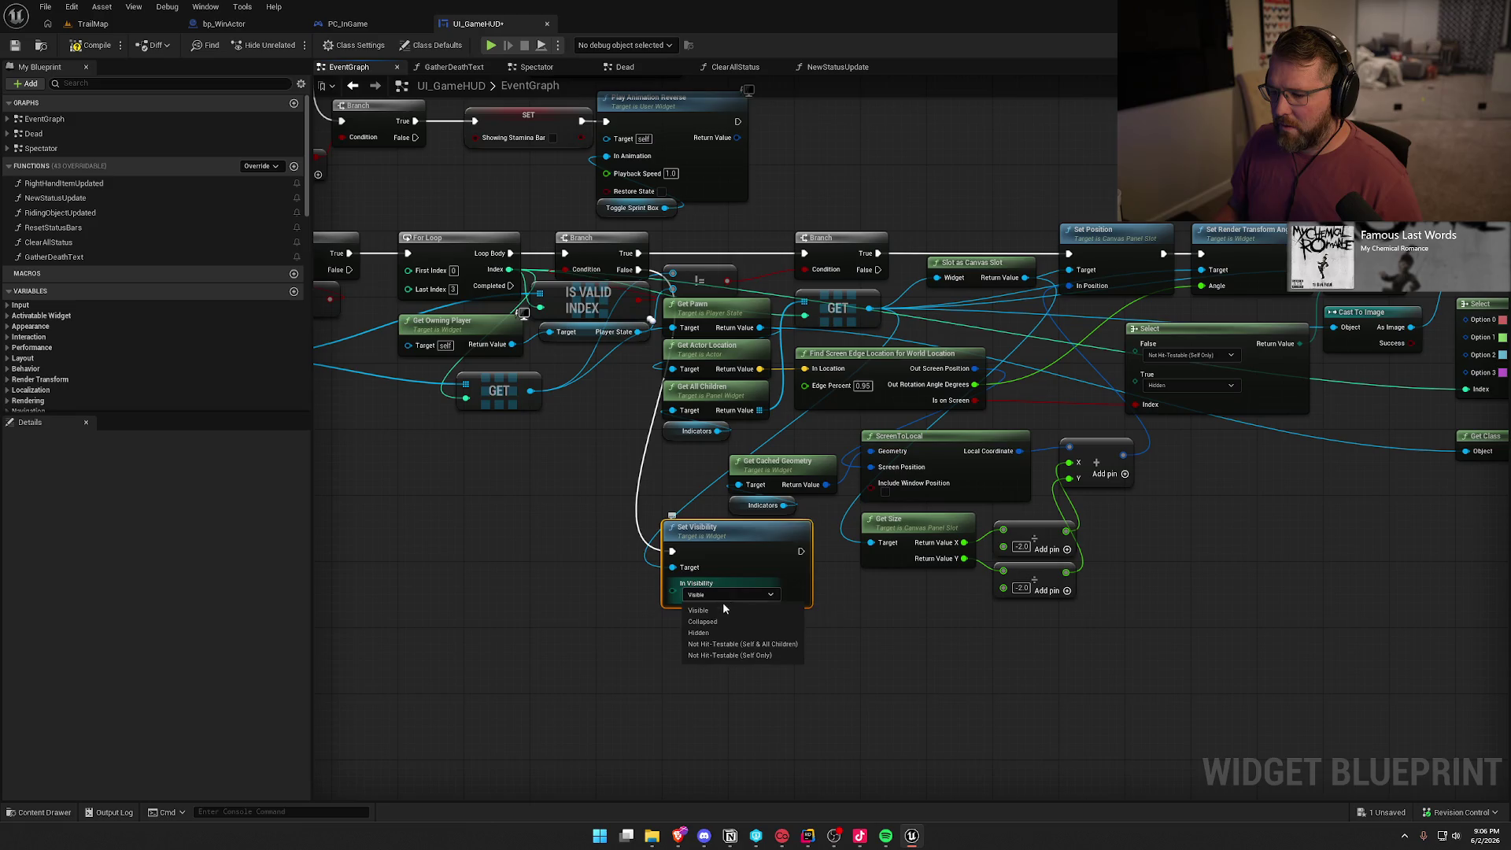
{"action": "left_click", "coordinate": [725, 622]}
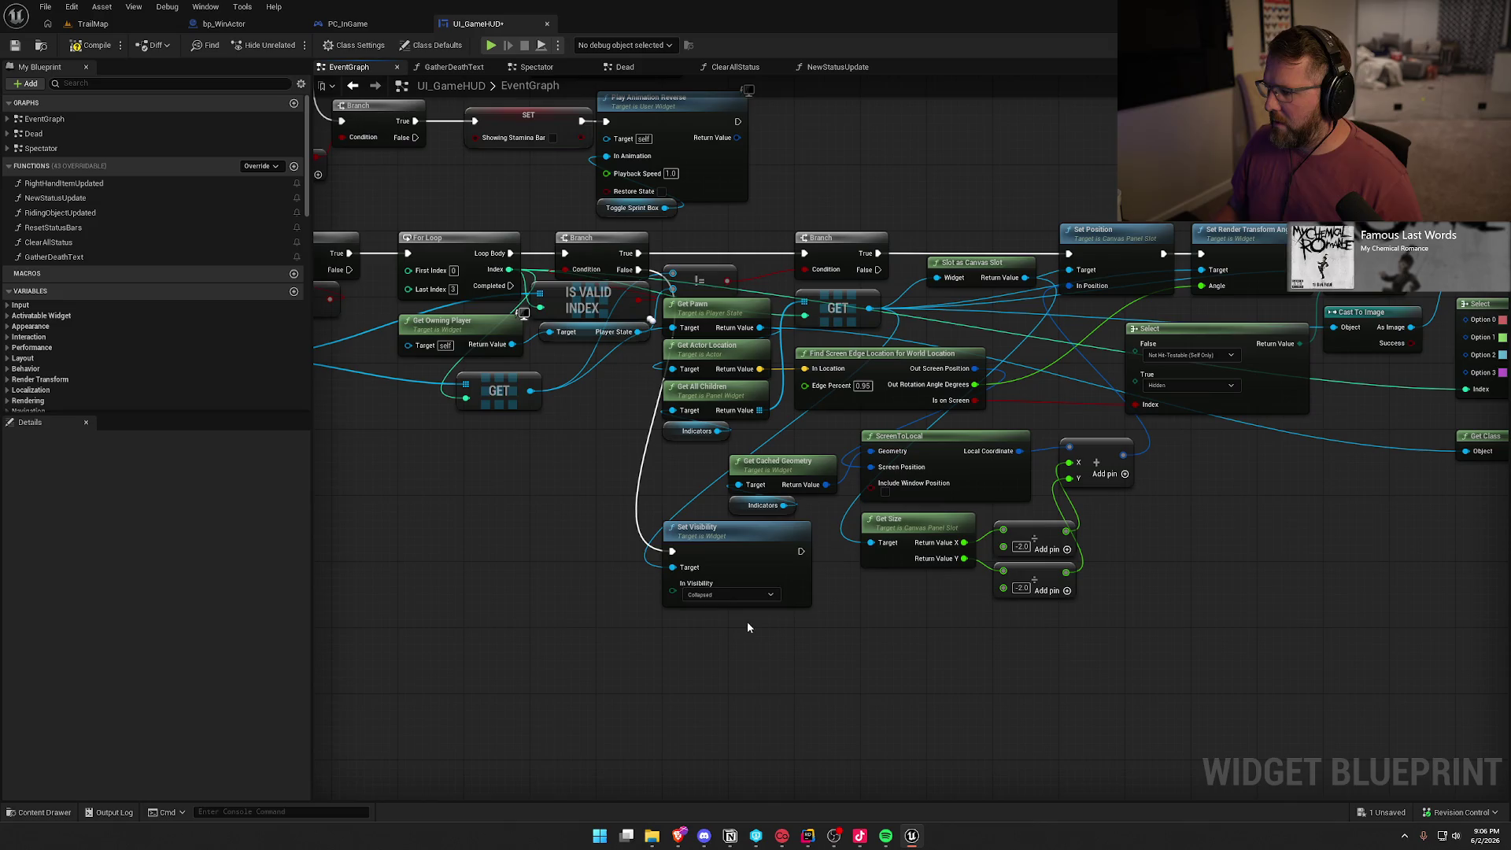
{"action": "left_click", "coordinate": [724, 595]}
{"action": "left_click", "coordinate": [732, 639]}
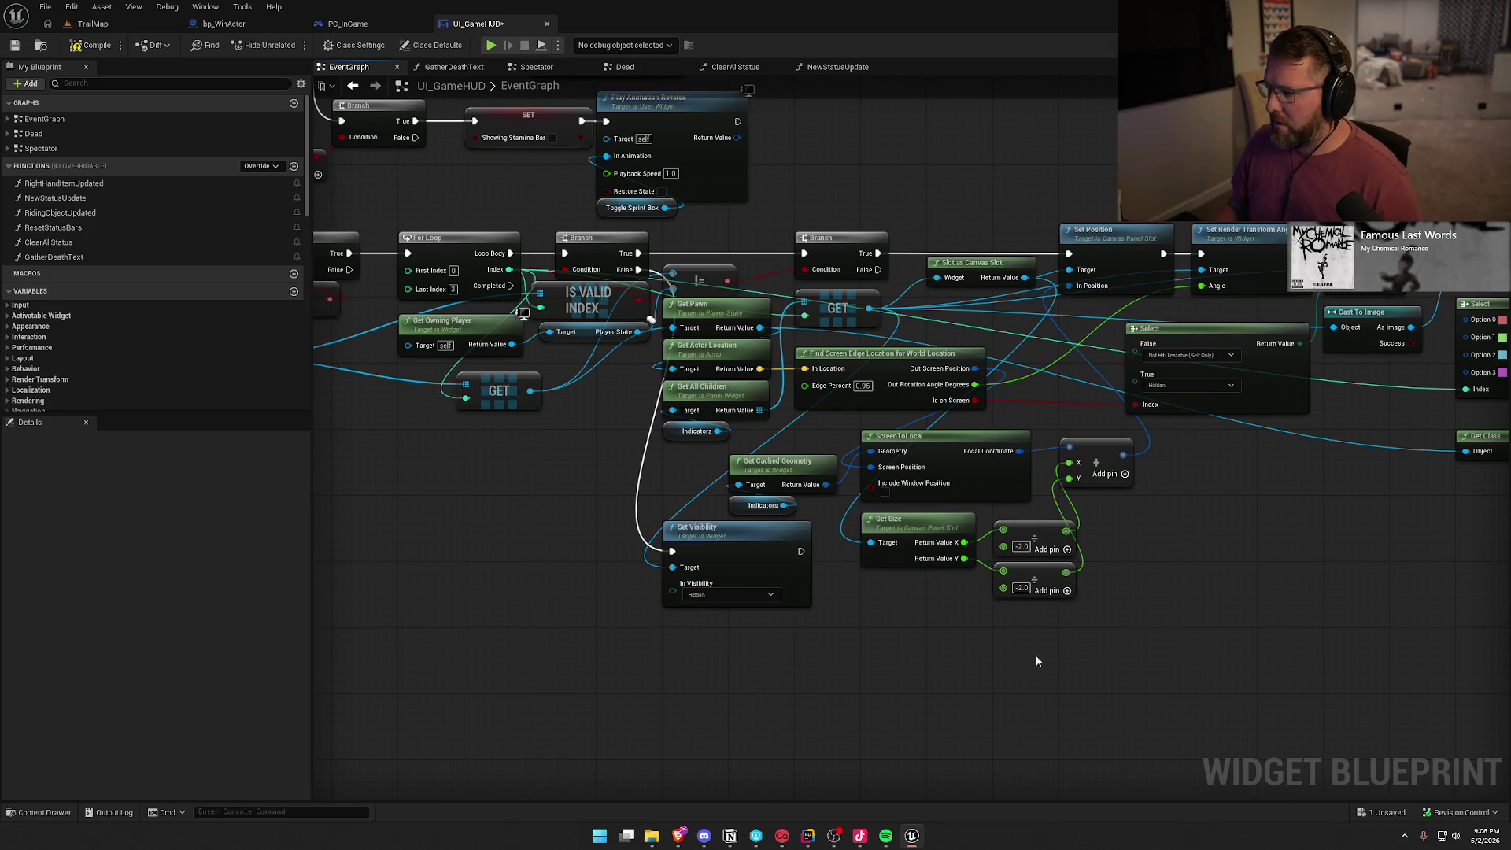
{"action": "key", "text": "F7"}
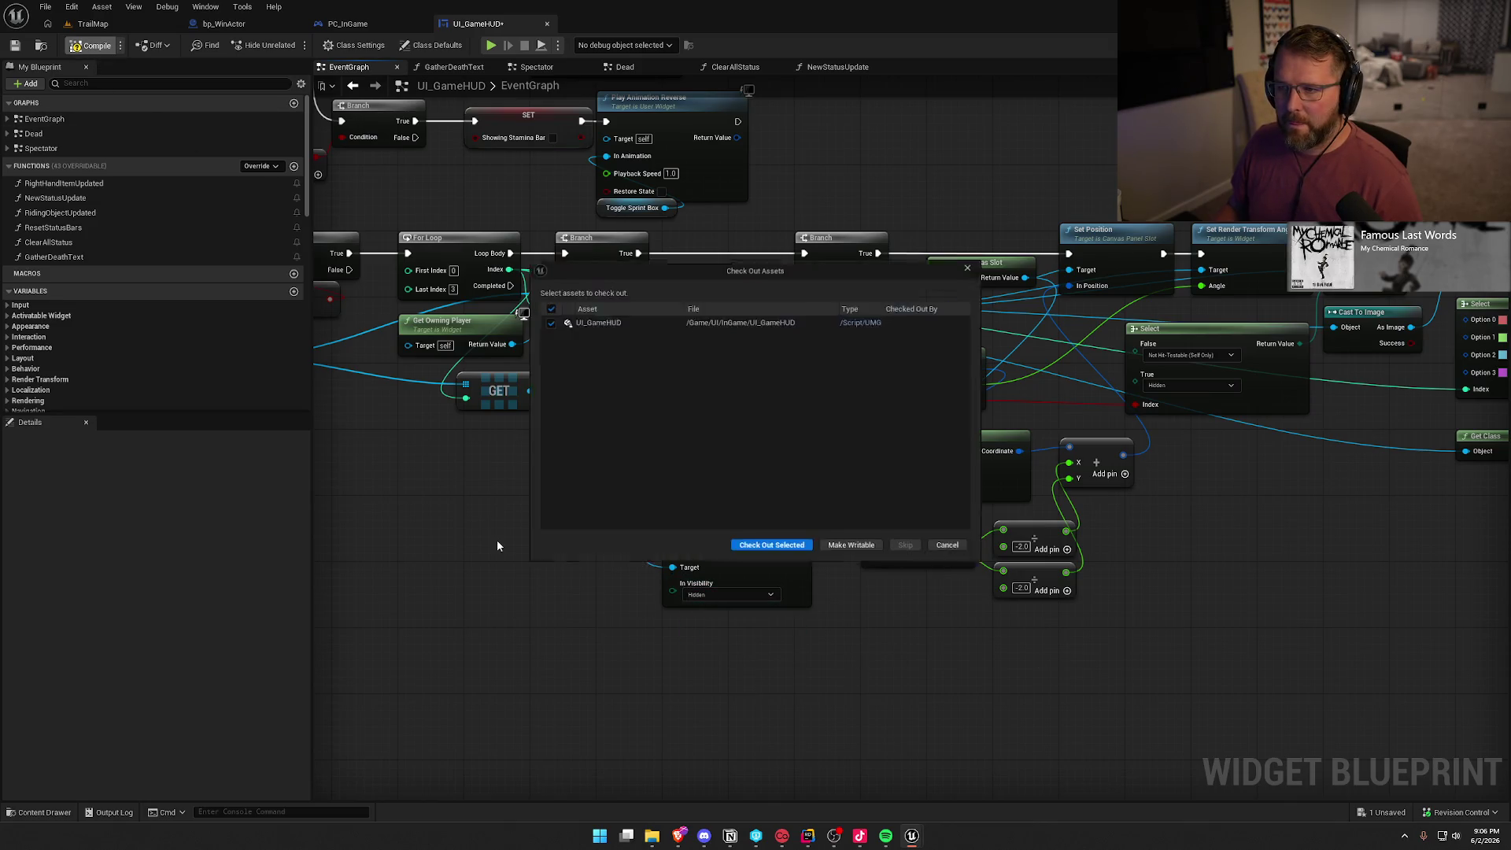
Confirm the asset checkout, compile UI_GameHUD, and return to the TrailMap level
{"action": "left_click", "coordinate": [745, 555]}
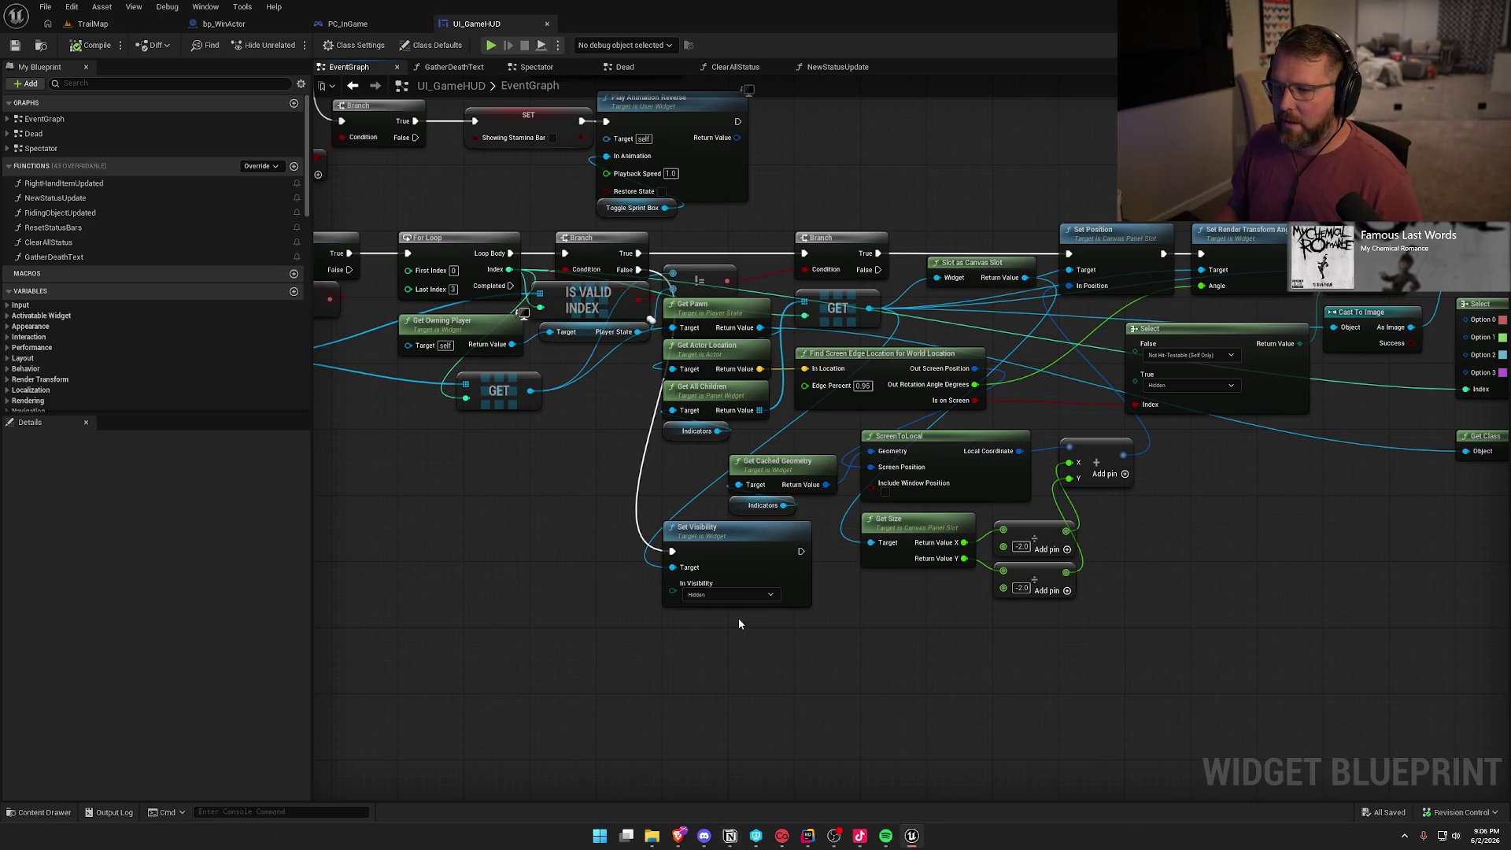
{"action": "left_click", "coordinate": [82, 46]}
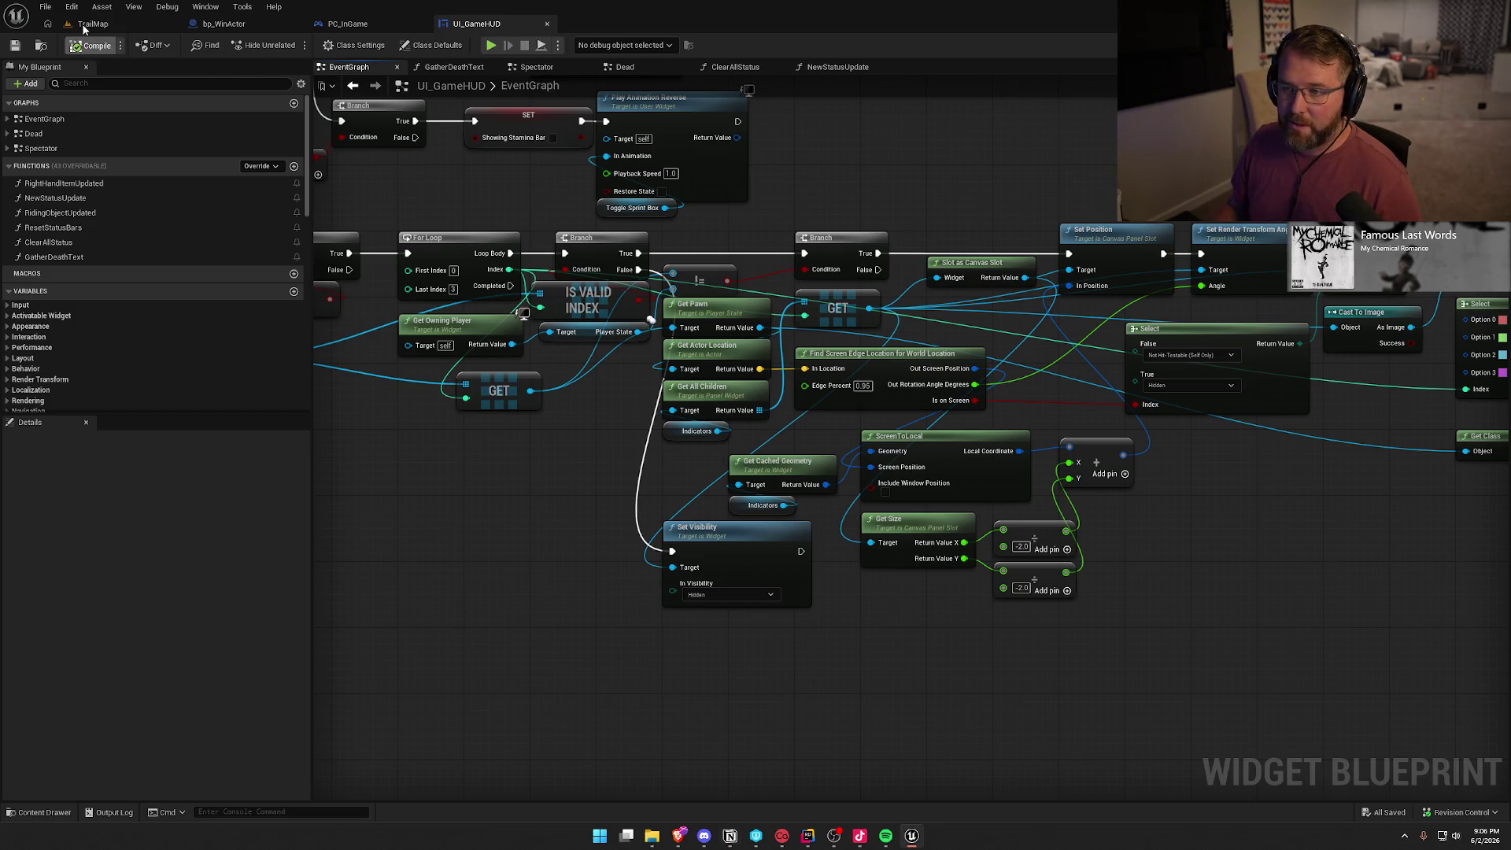
{"action": "left_click_drag", "start_coordinate": [473, 564], "coordinate": [539, 577]}
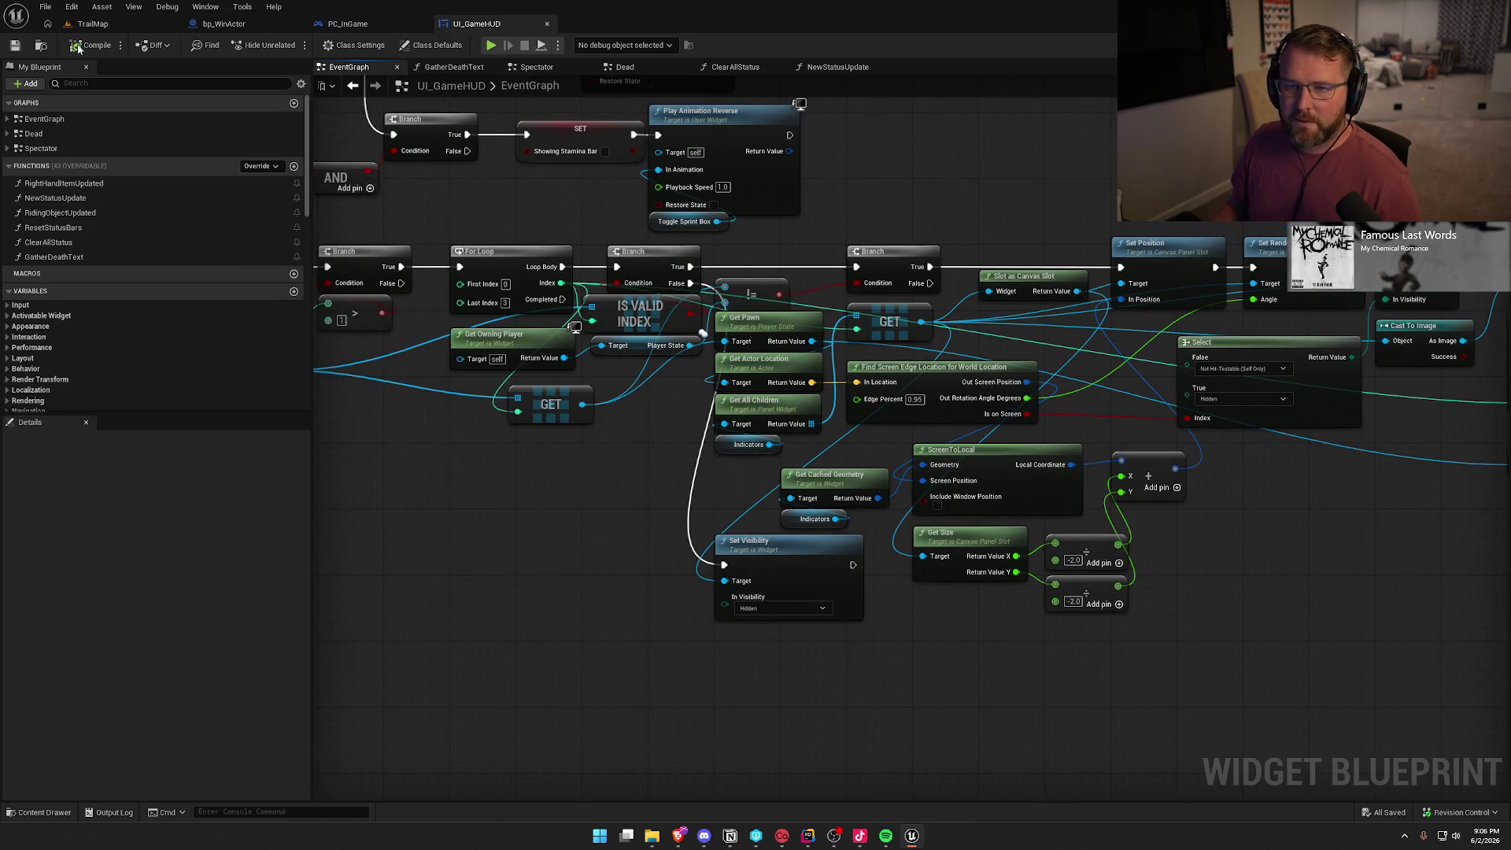
{"action": "left_click", "coordinate": [93, 24]}
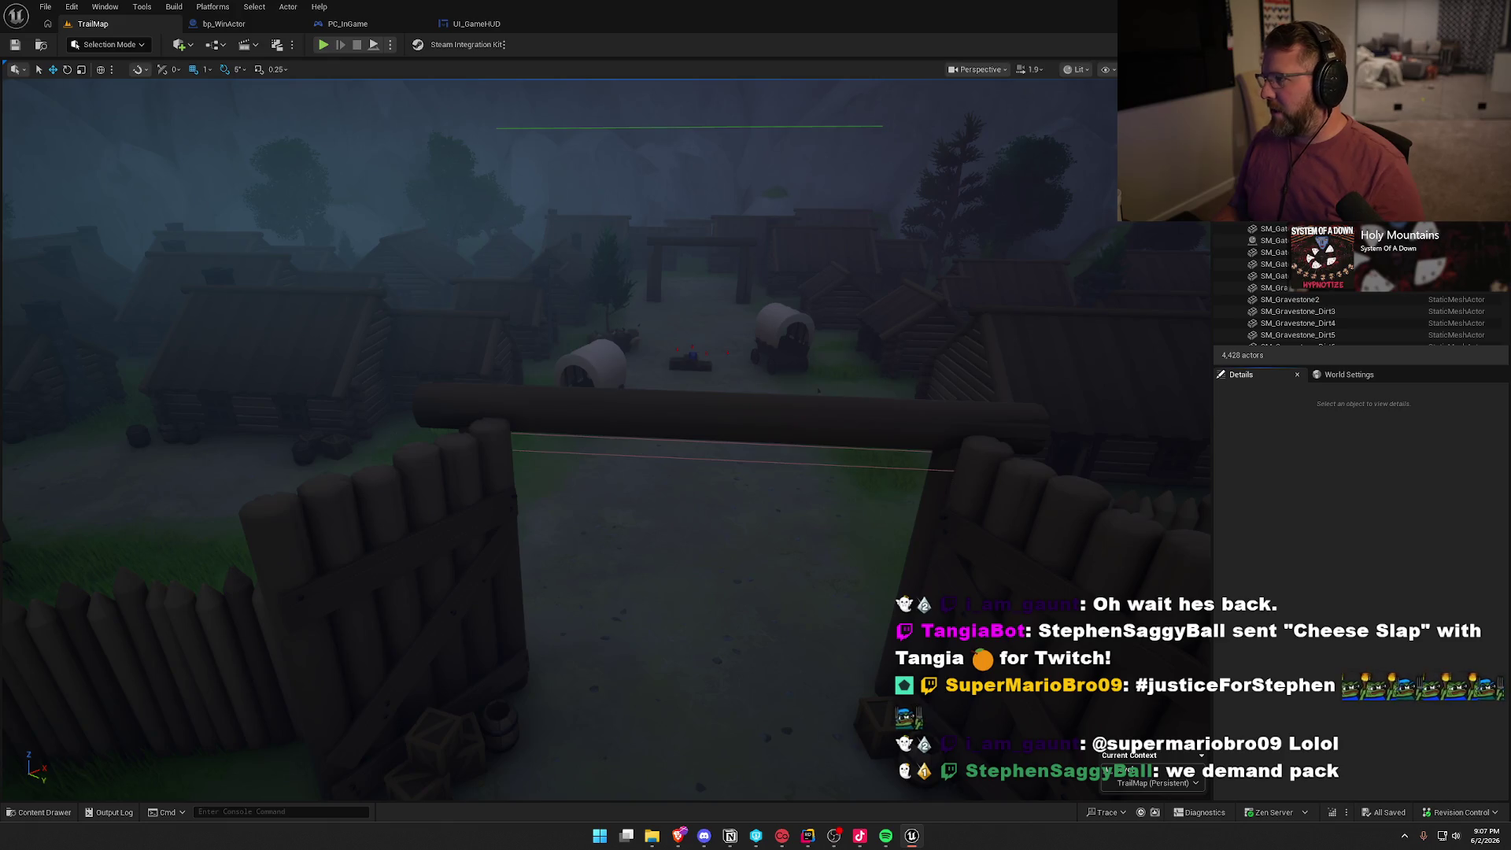
Switch to Rider and close every open source file tab, leaving the TrailError solution tree
{"action": "key", "text": "alt+Tab"}
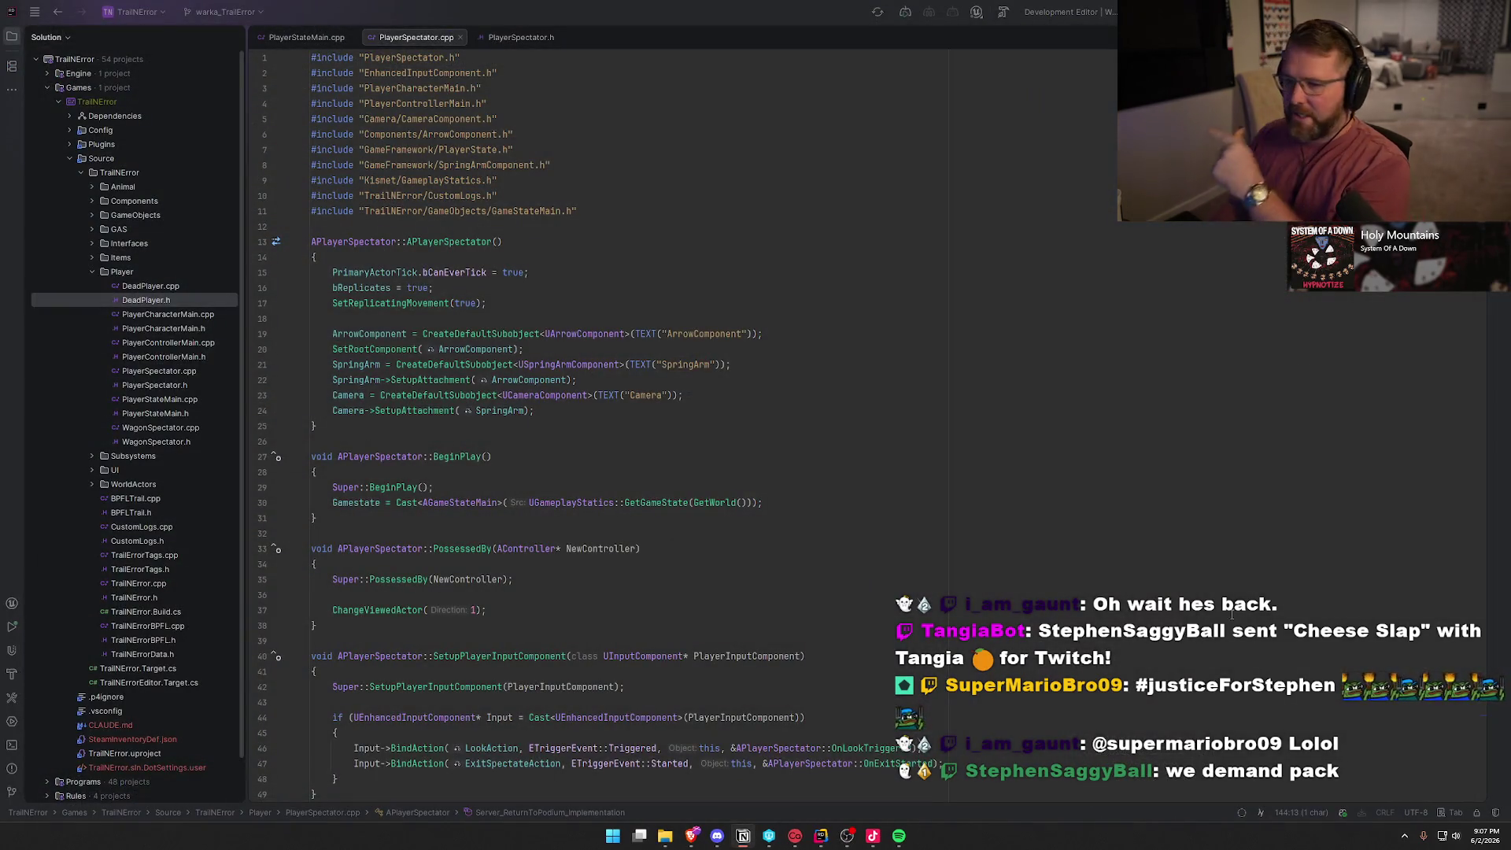
{"action": "left_click", "coordinate": [298, 37]}
{"action": "key", "text": "ctrl+F4"}
{"action": "key", "text": "ctrl+F4"}
{"action": "key", "text": "ctrl+F4"}
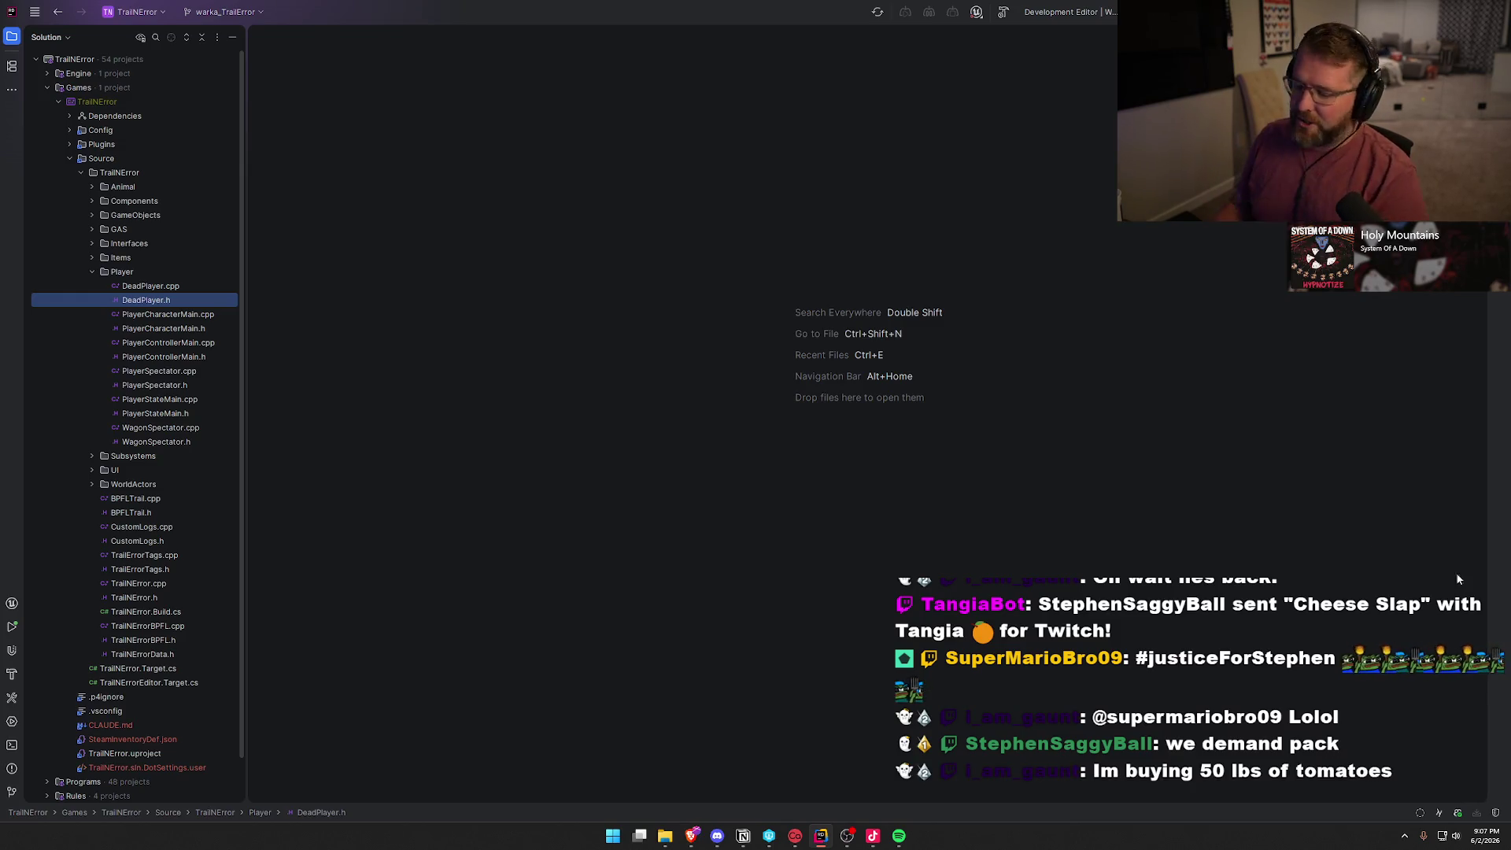
{"action": "key", "text": "alt+Tab"}
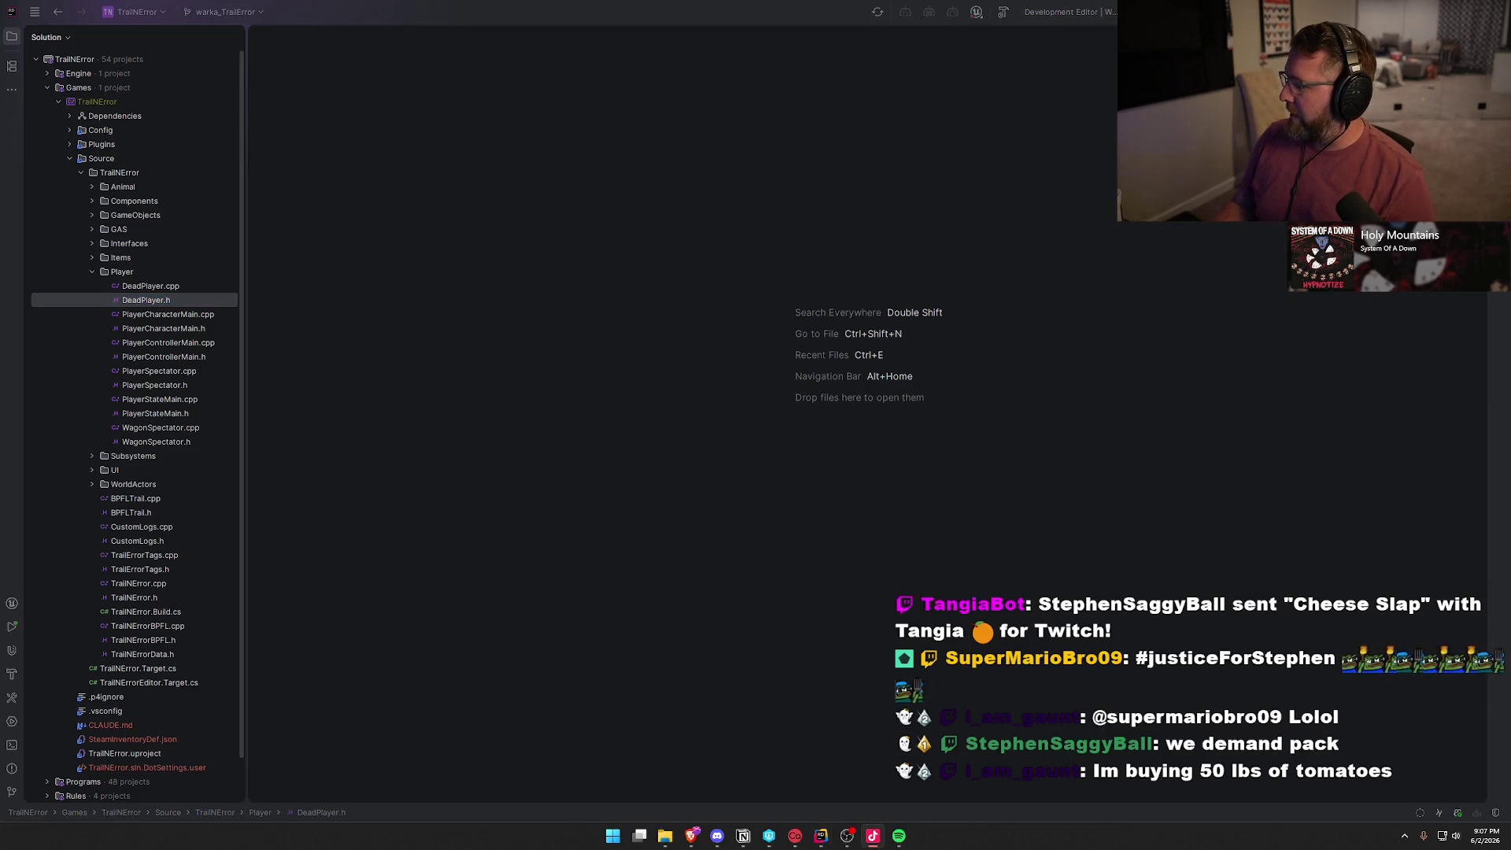